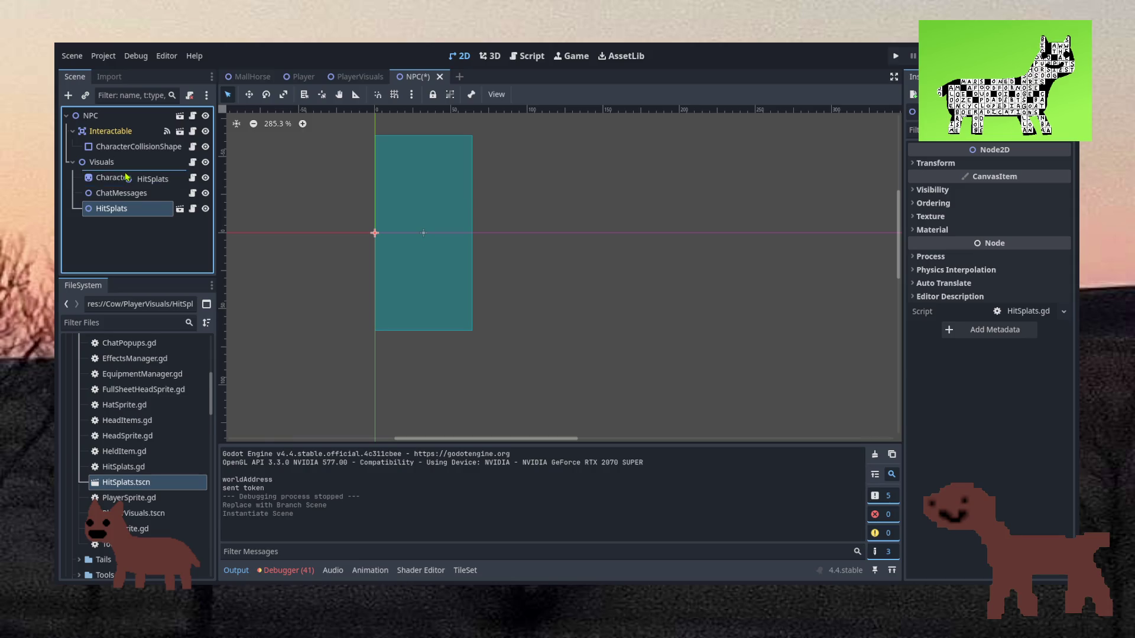
# Save the NPC scene with HitSplats reordered, then open HitSplats' HitSplats.gd script.
pyautogui.hotkey('ctrl', 's')
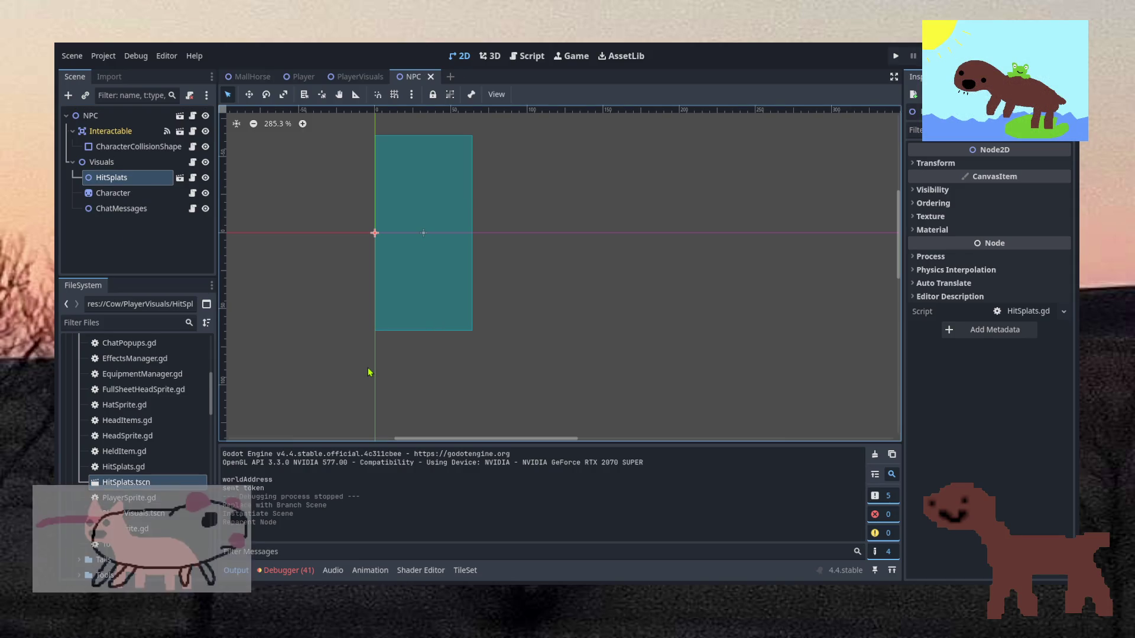
pyautogui.click(368, 372)
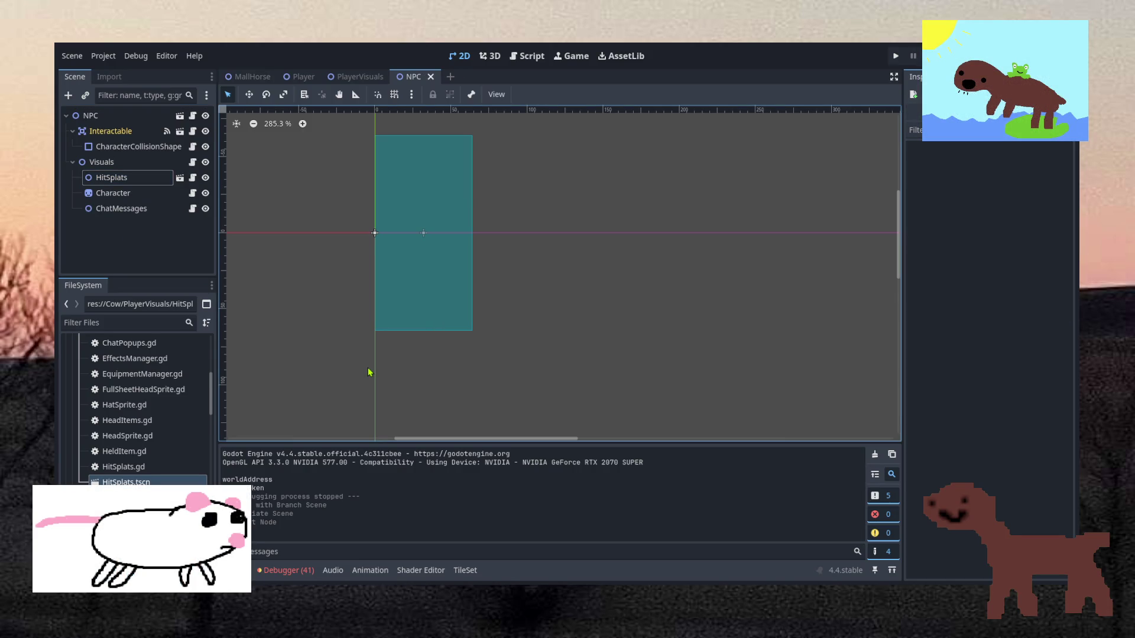
pyautogui.click(147, 178)
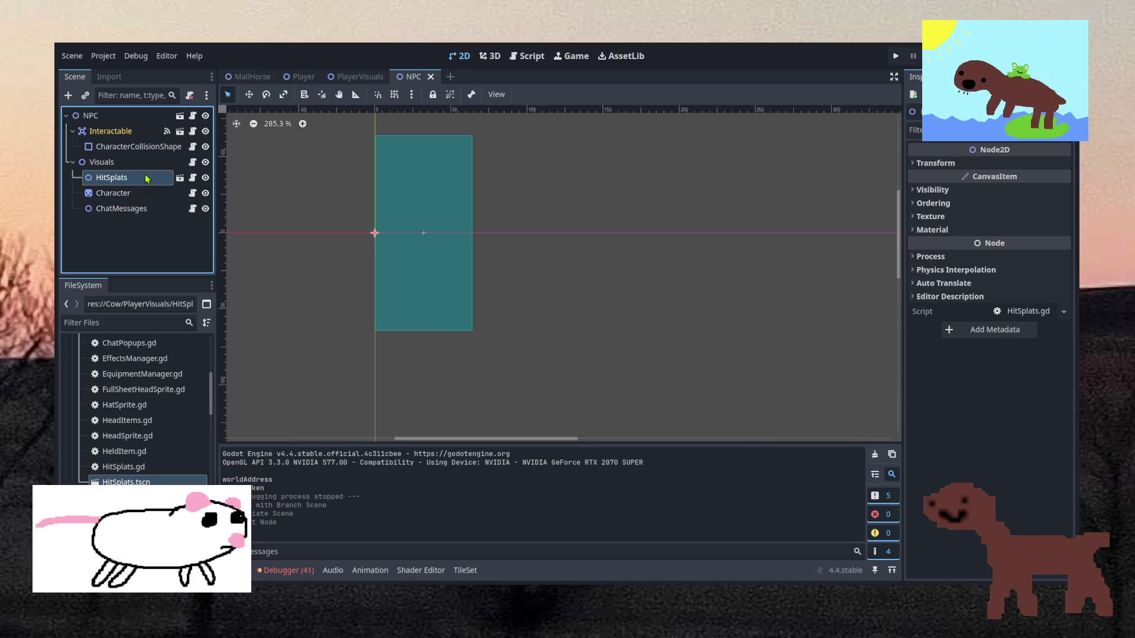
pyautogui.click(193, 179)
pyautogui.scroll(-3, 595, 196)
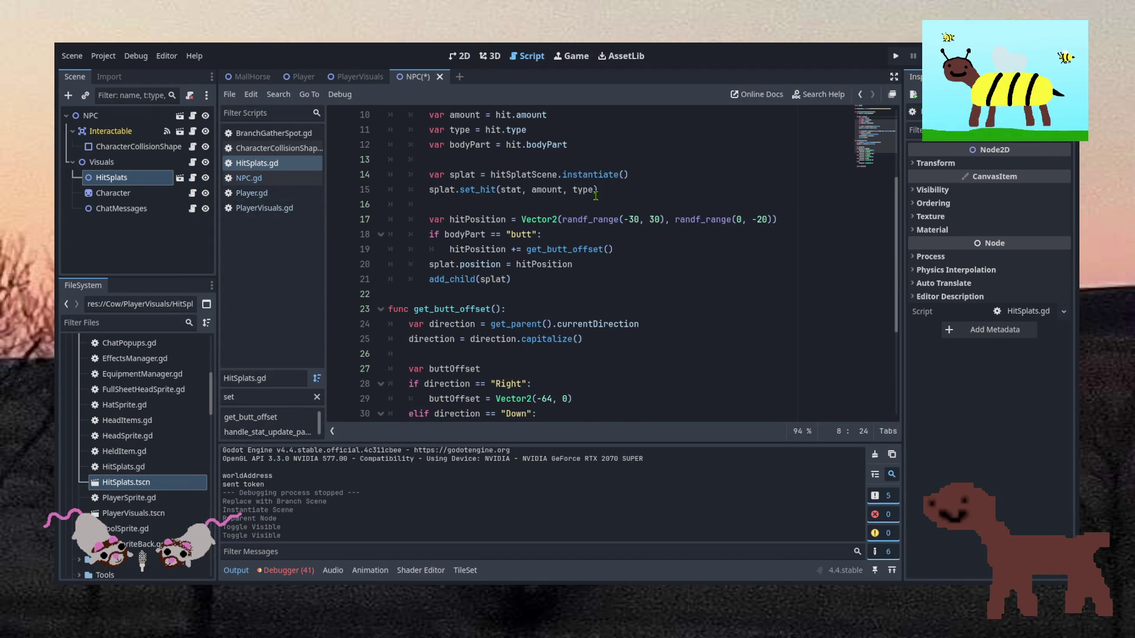
pyautogui.scroll(3, 595, 195)
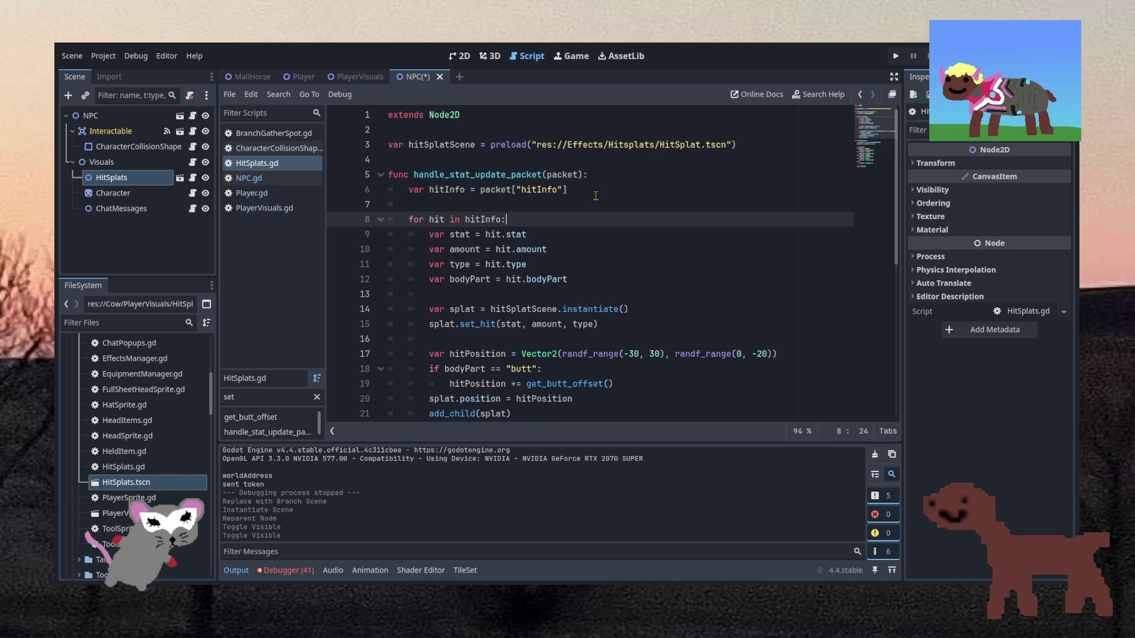
pyautogui.click(581, 280)
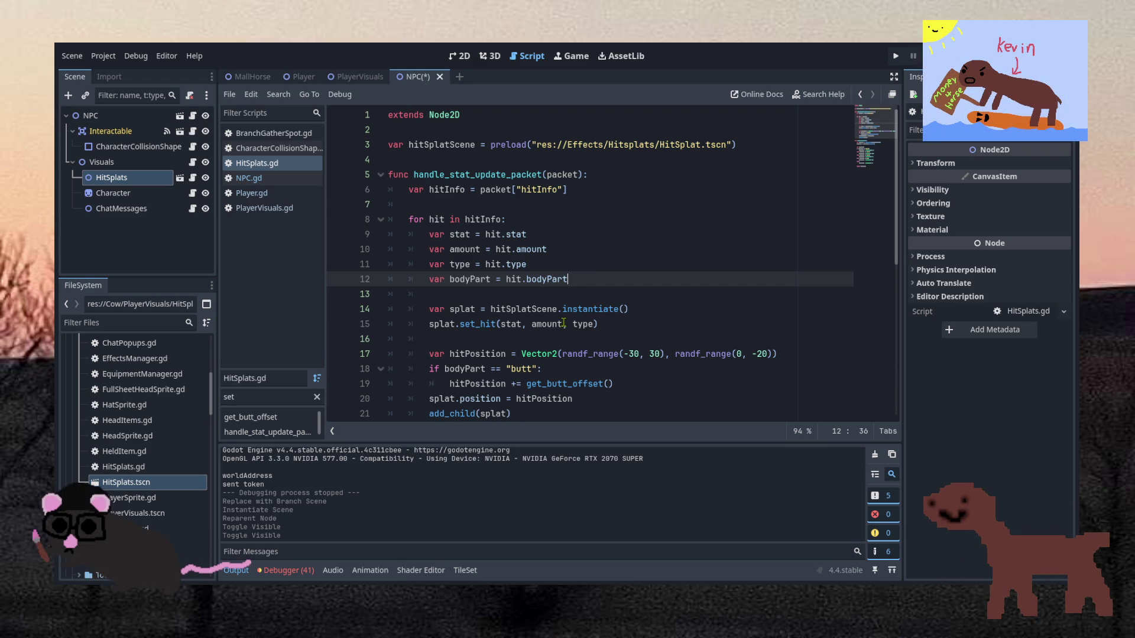
pyautogui.scroll(-1, 563, 322)
pyautogui.scroll(-1, 563, 322)
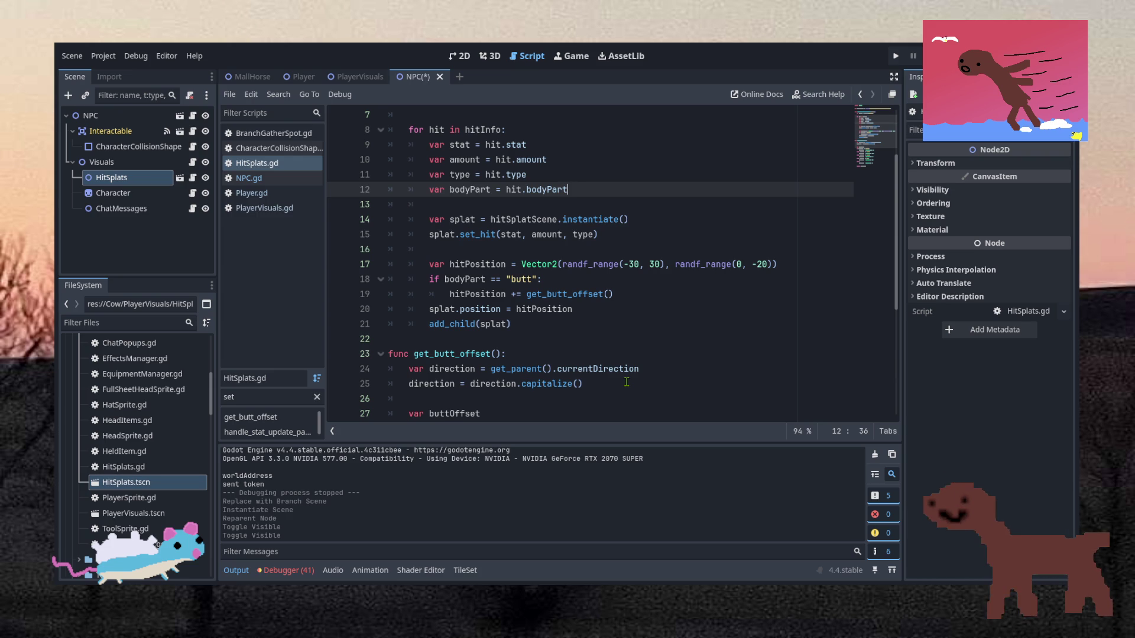
# Add a default line var bodyPart = "head" above the old bodyPart assignment.
pyautogui.press('Up')
pyautogui.press('Return')
pyautogui.press('Return')
pyautogui.write('var bo')
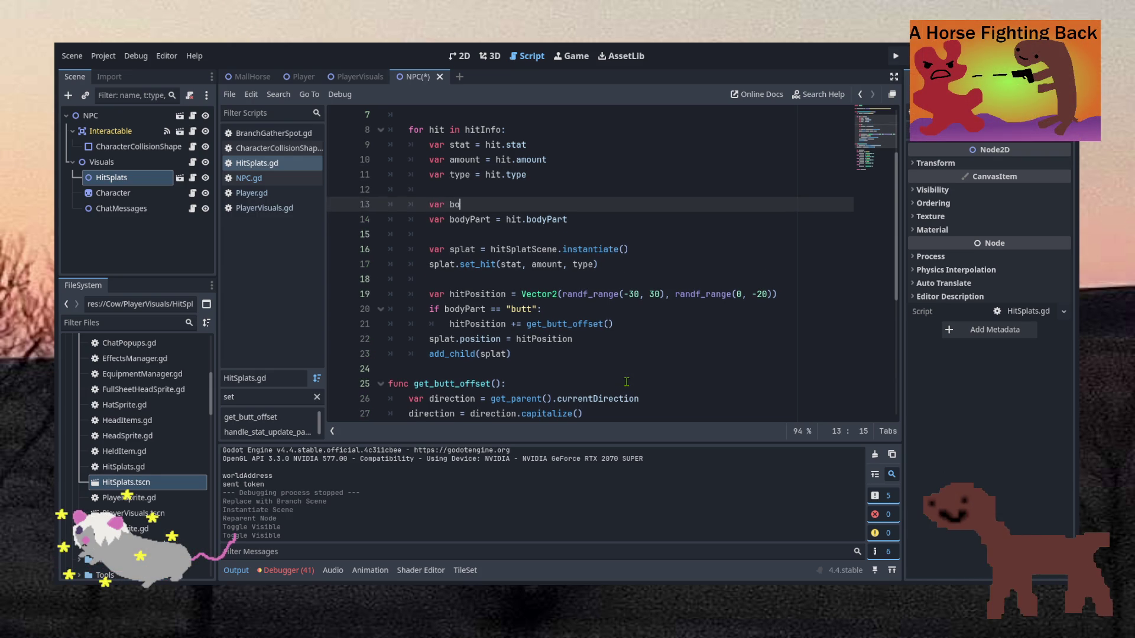
pyautogui.write('dyPart  = ')
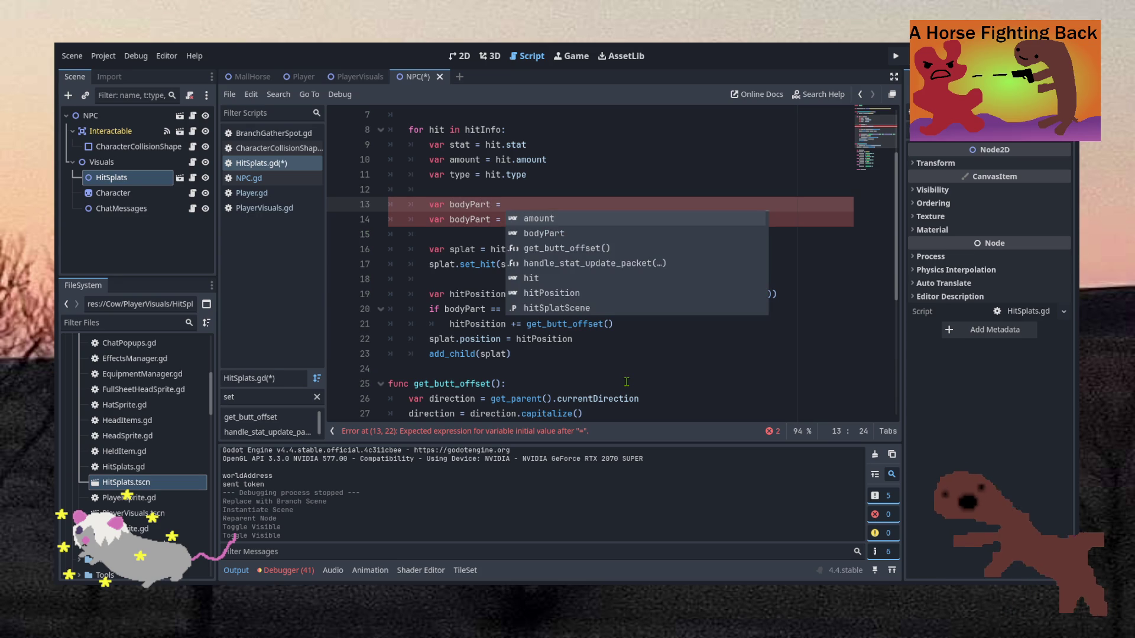
pyautogui.write('"head')
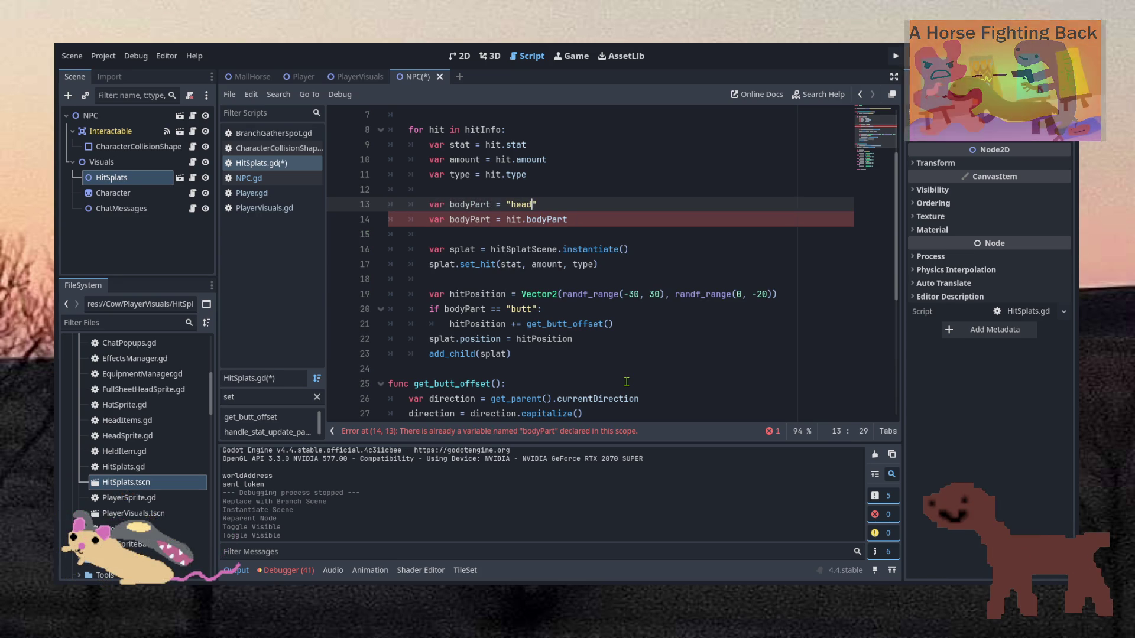
pyautogui.doubleClick(436, 219)
pyautogui.moveTo(433, 220); pyautogui.dragTo(503, 220)
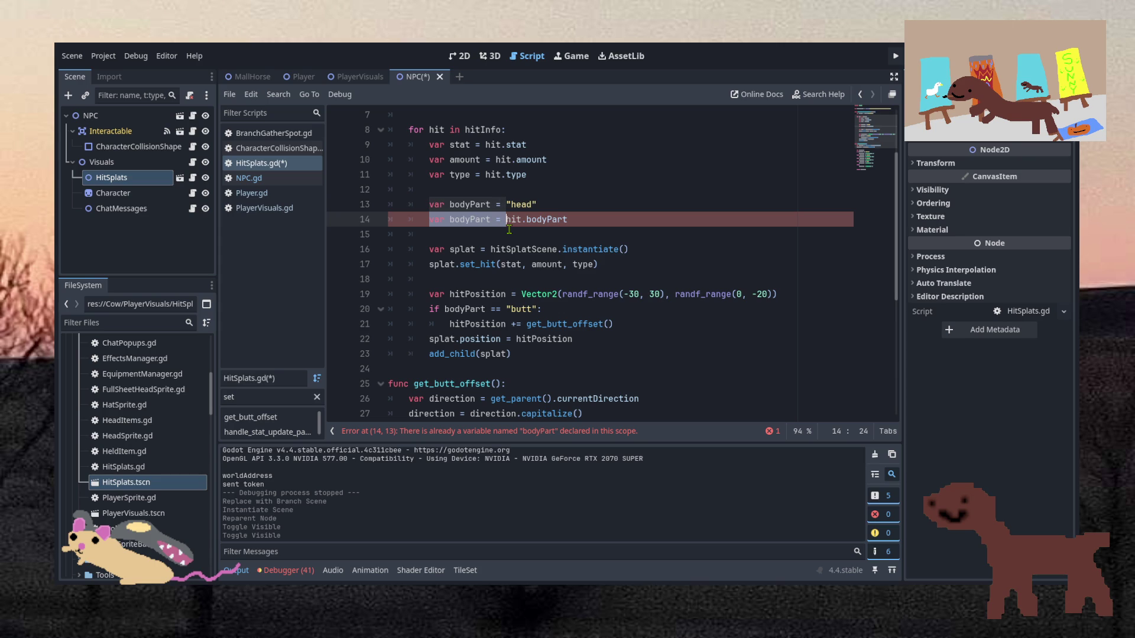
# Guard the old assignment with if hit.has("bodyPart"):, drop its var, indent it, and save.
pyautogui.click(554, 207)
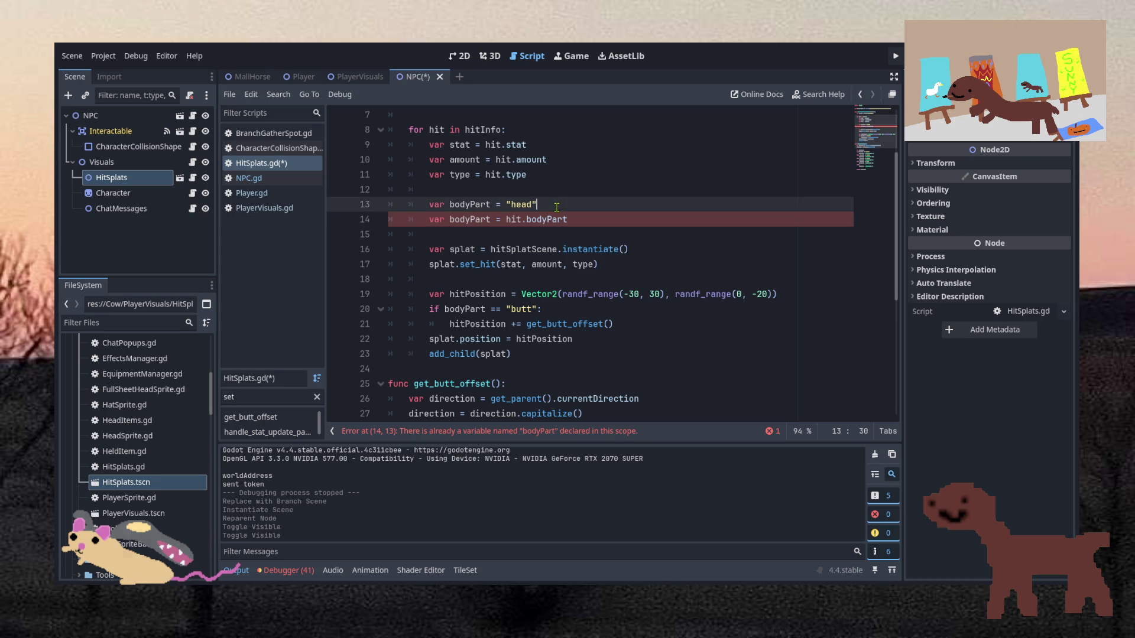
pyautogui.press('Return')
pyautogui.write('if hit.')
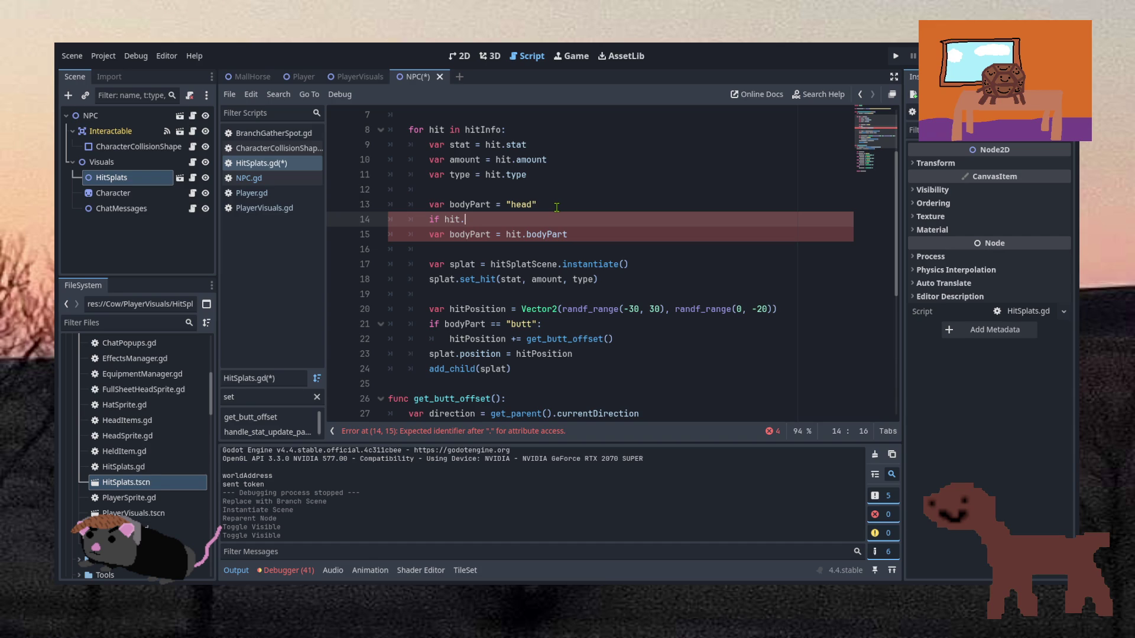
pyautogui.press('BackSpace')
pyautogui.write('.ha')
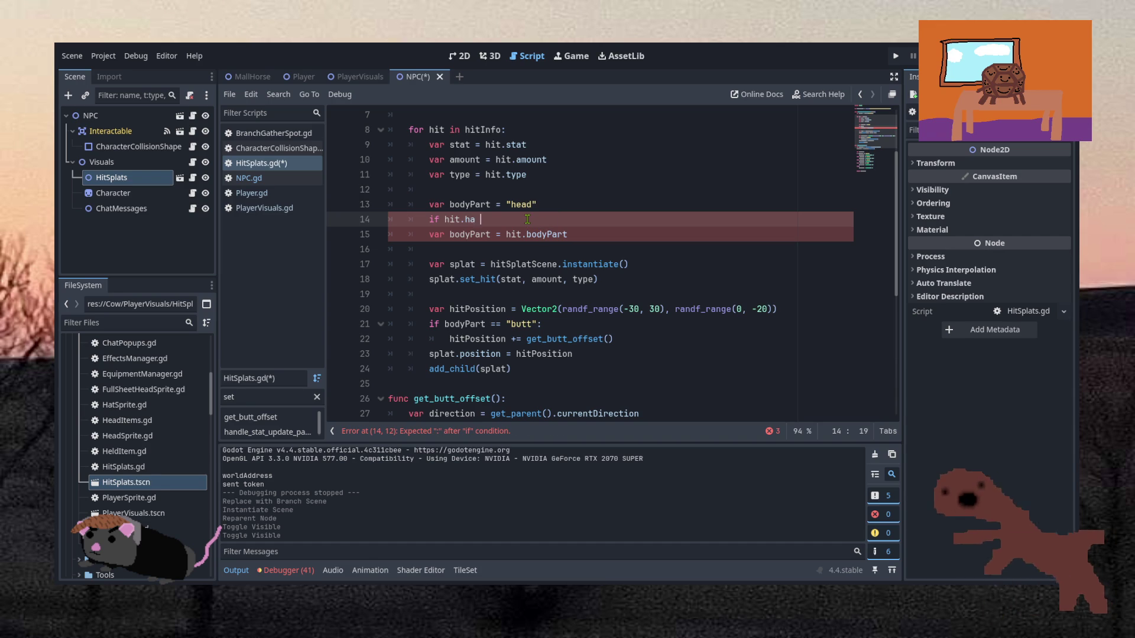
pyautogui.write('s("body')
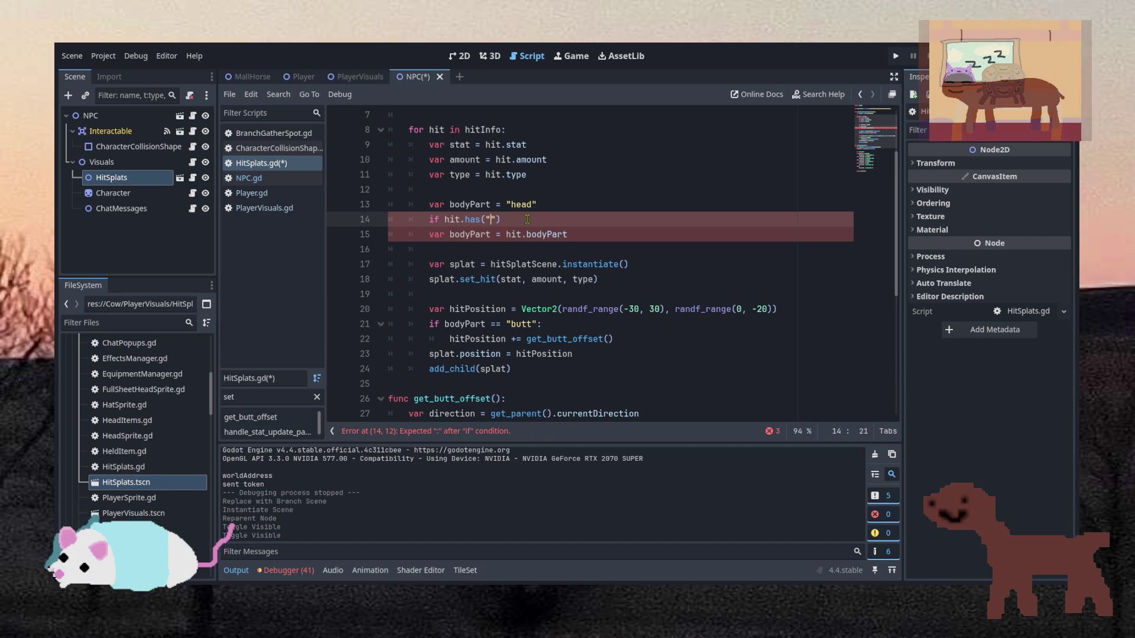
pyautogui.write('Part"):')
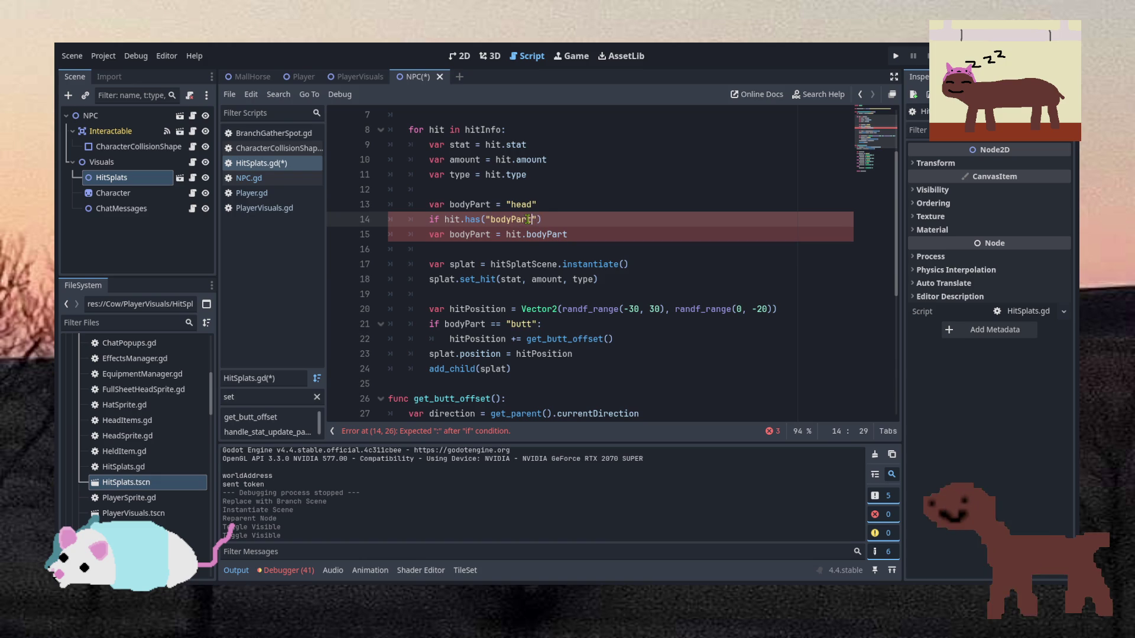
pyautogui.doubleClick(442, 235)
pyautogui.press('Delete')
pyautogui.press('Delete')
pyautogui.press('Tab')
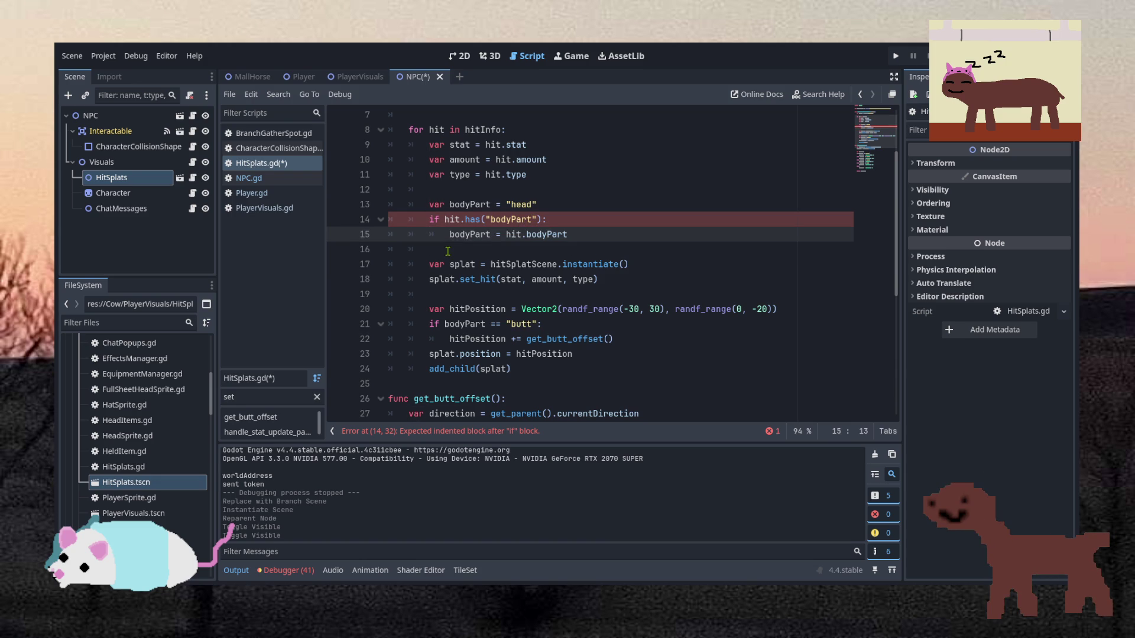
pyautogui.hotkey('ctrl', 's')
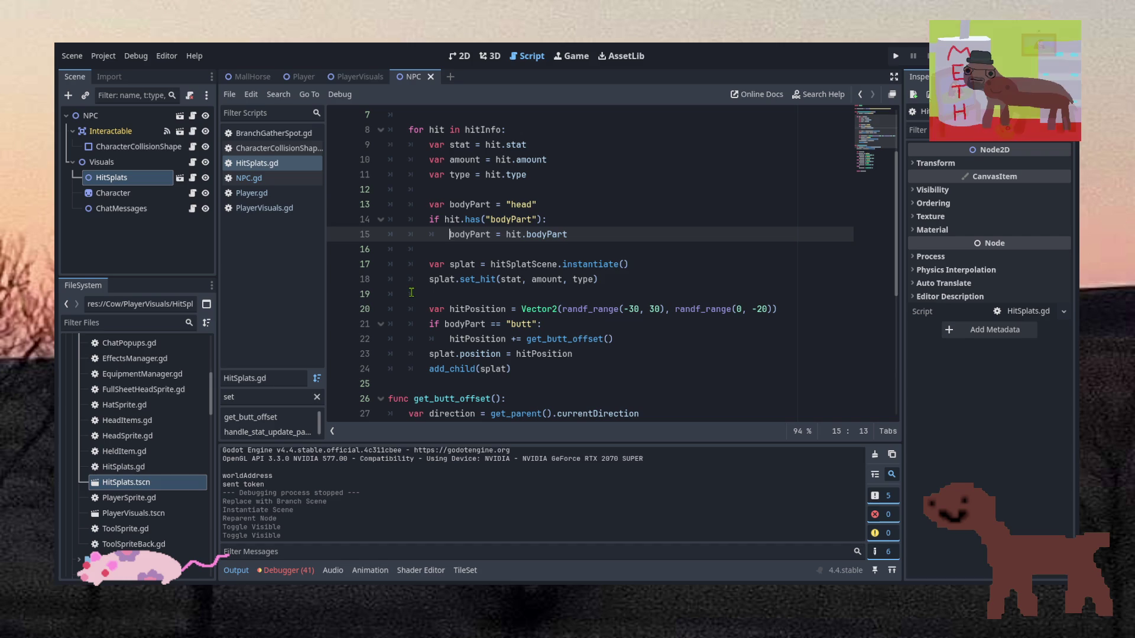
# Review HitSplats.gd's code, then bring up the NPCVisuals.gd script.
pyautogui.click(547, 176)
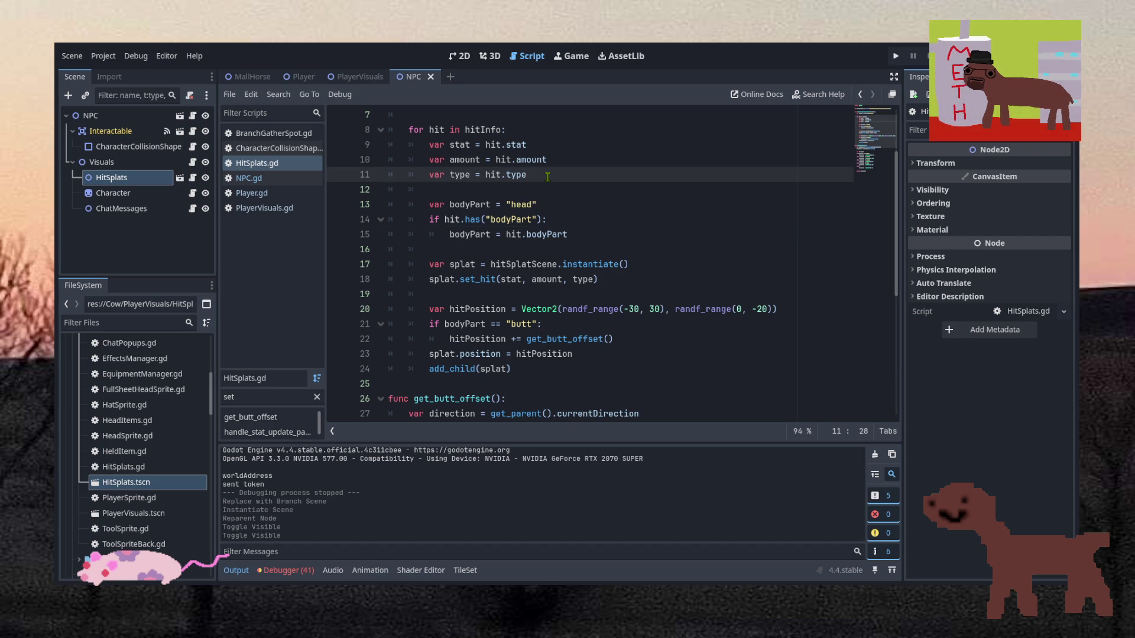
pyautogui.scroll(2, 547, 176)
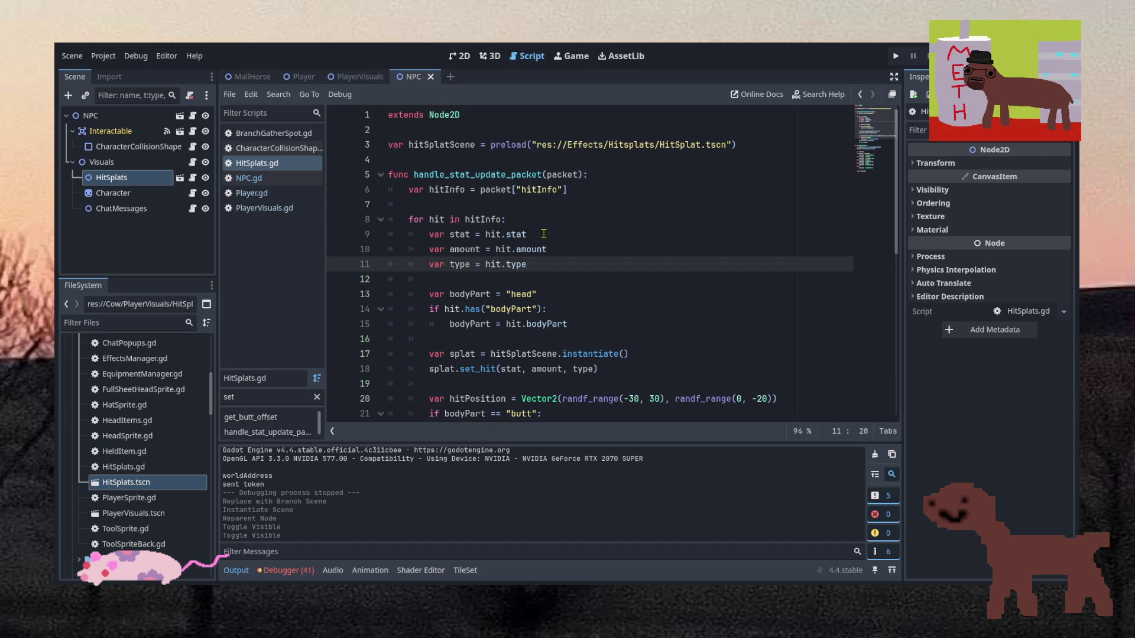
pyautogui.scroll(-8, 543, 234)
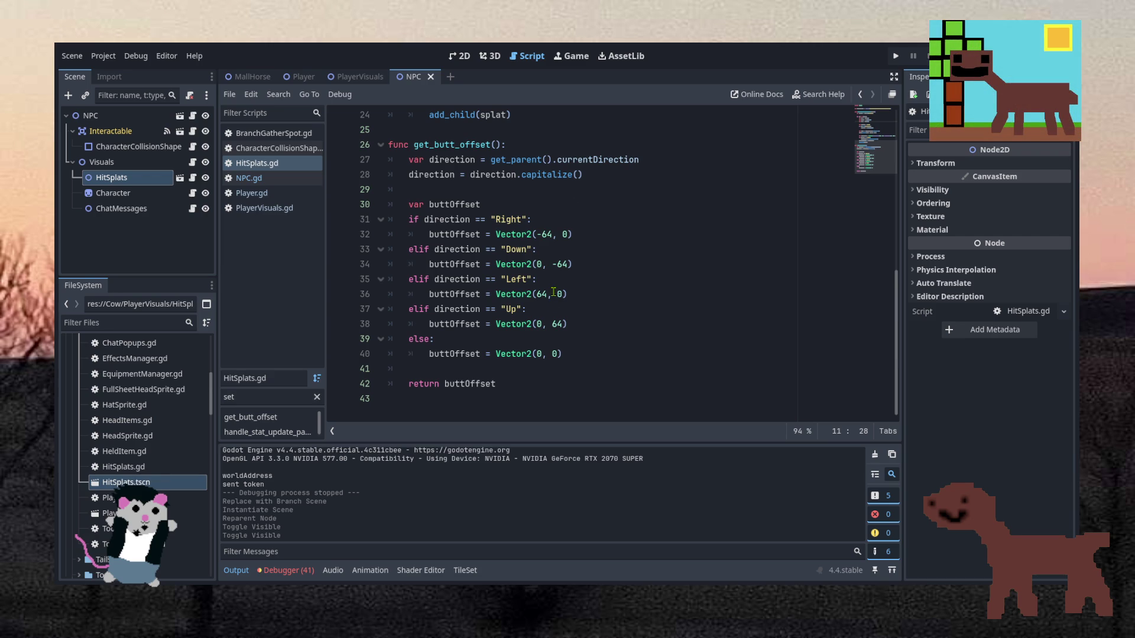
pyautogui.click(192, 163)
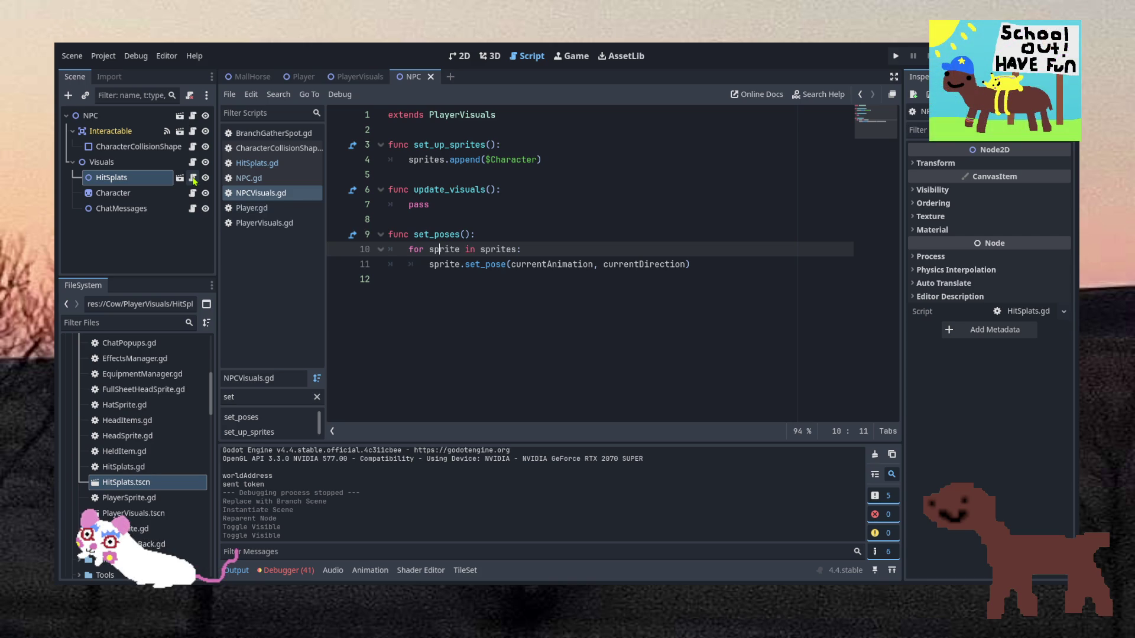
# Look through PlayerVisuals.gd and then NPCVisuals.gd.
pyautogui.click(265, 223)
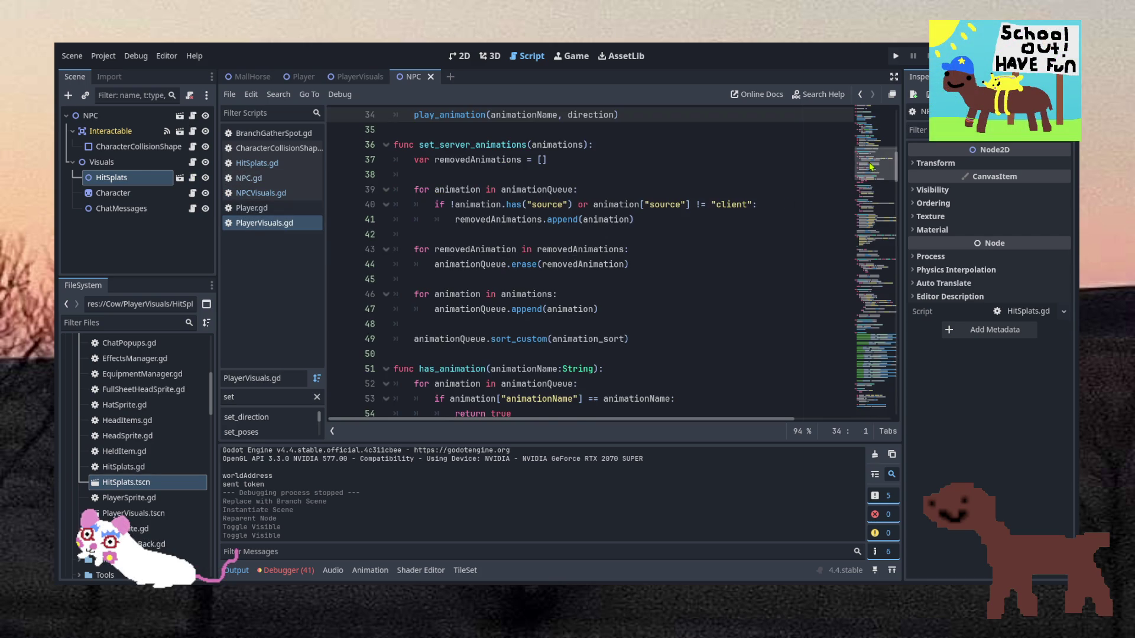
pyautogui.moveTo(881, 162); pyautogui.dragTo(886, 88)
pyautogui.click(591, 204)
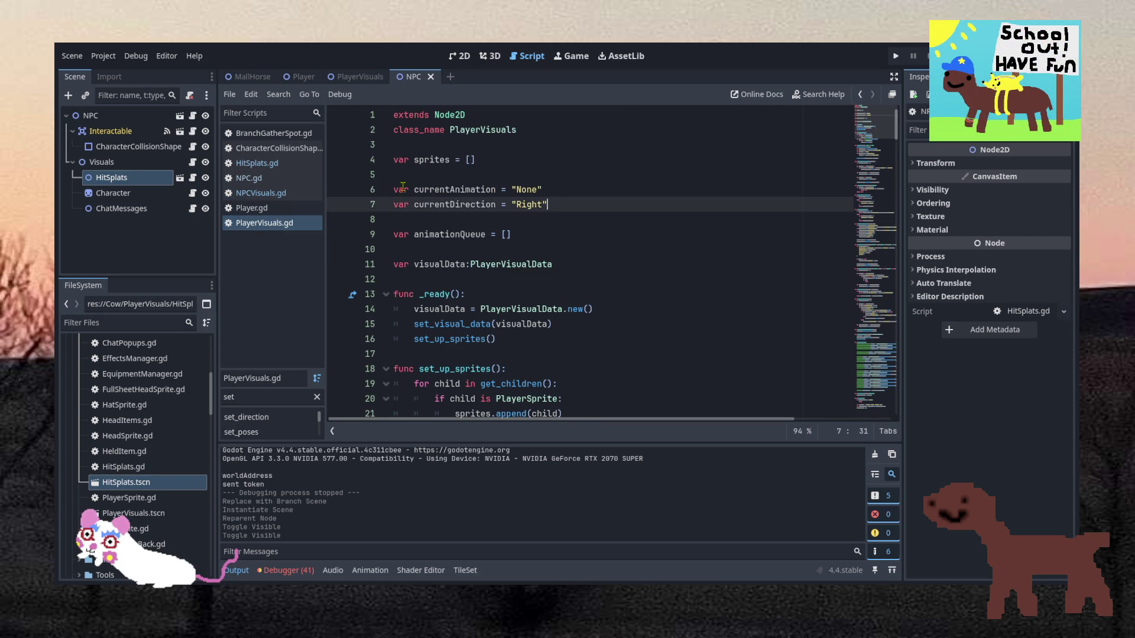
pyautogui.click(272, 194)
# Review NPC.gd and save the scene with Ctrl+S.
pyautogui.click(270, 164)
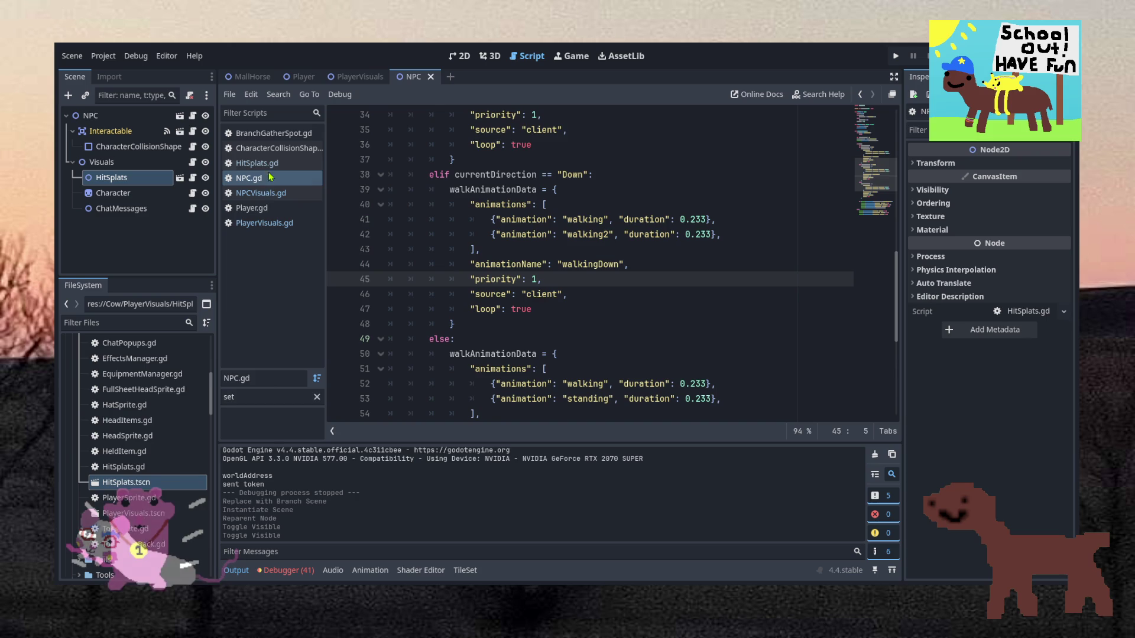
pyautogui.scroll(7, 559, 212)
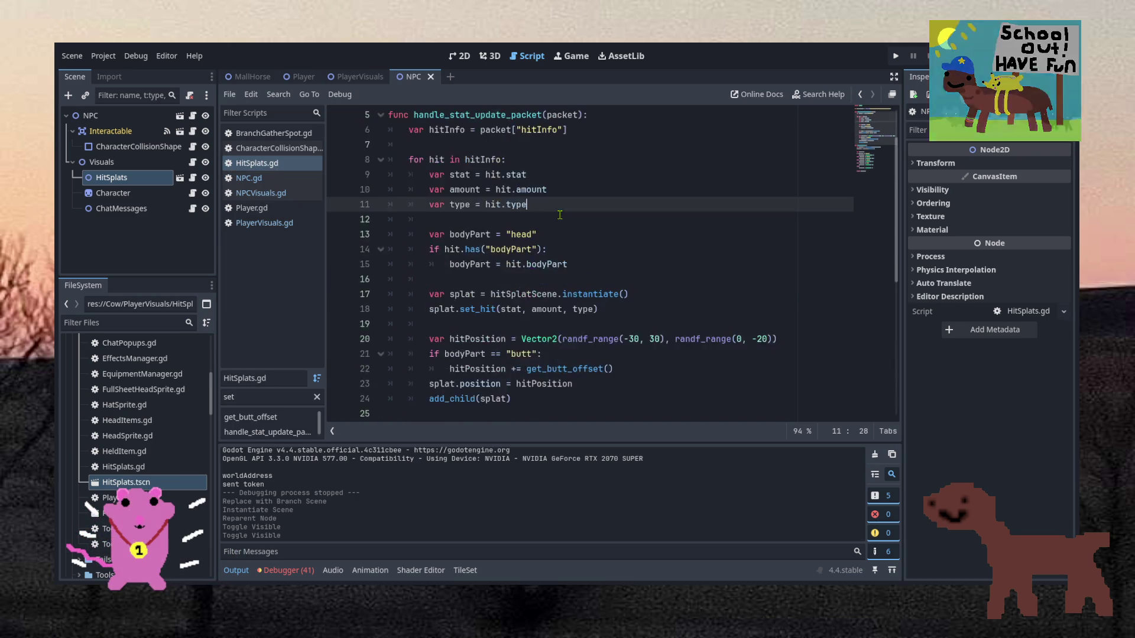
pyautogui.scroll(-1, 558, 212)
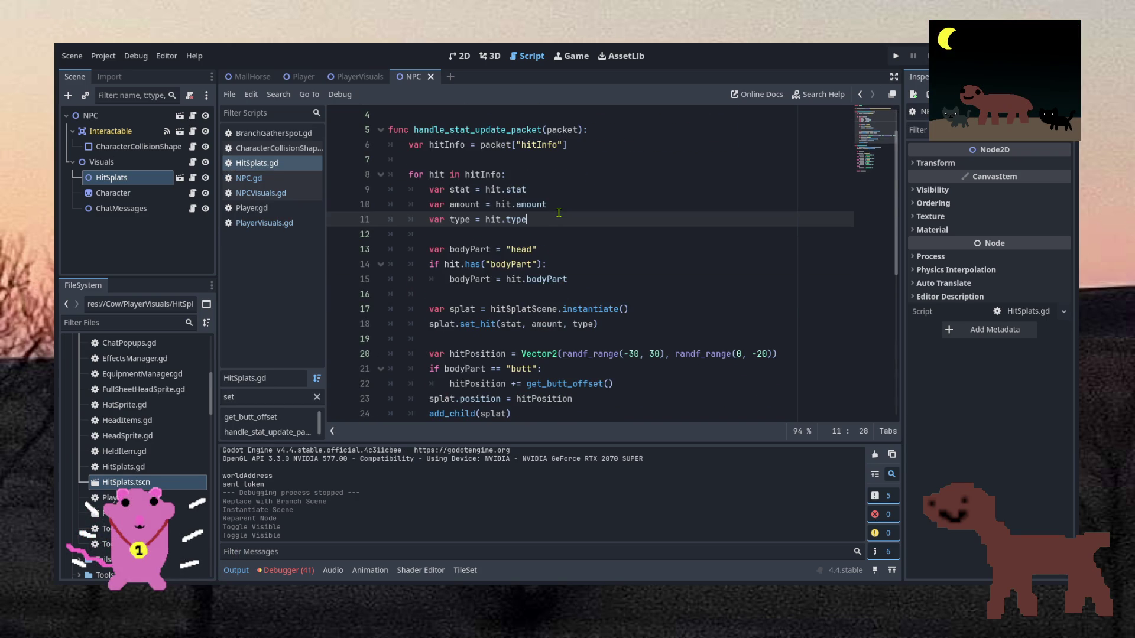
pyautogui.scroll(-1, 559, 213)
pyautogui.scroll(1, 559, 213)
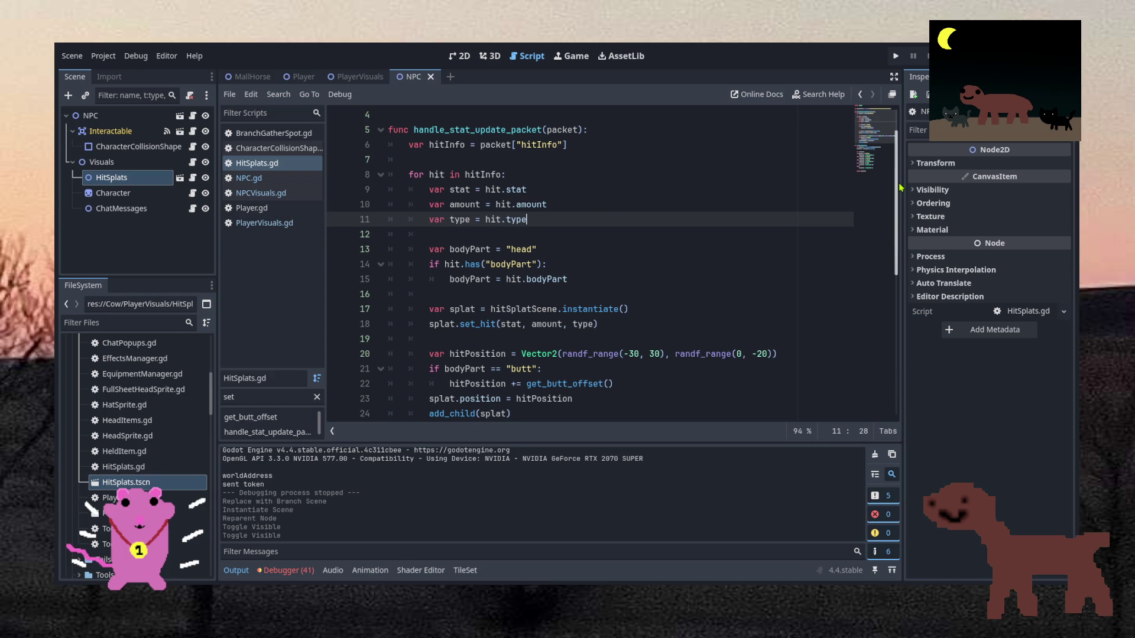
pyautogui.scroll(-1, 902, 192)
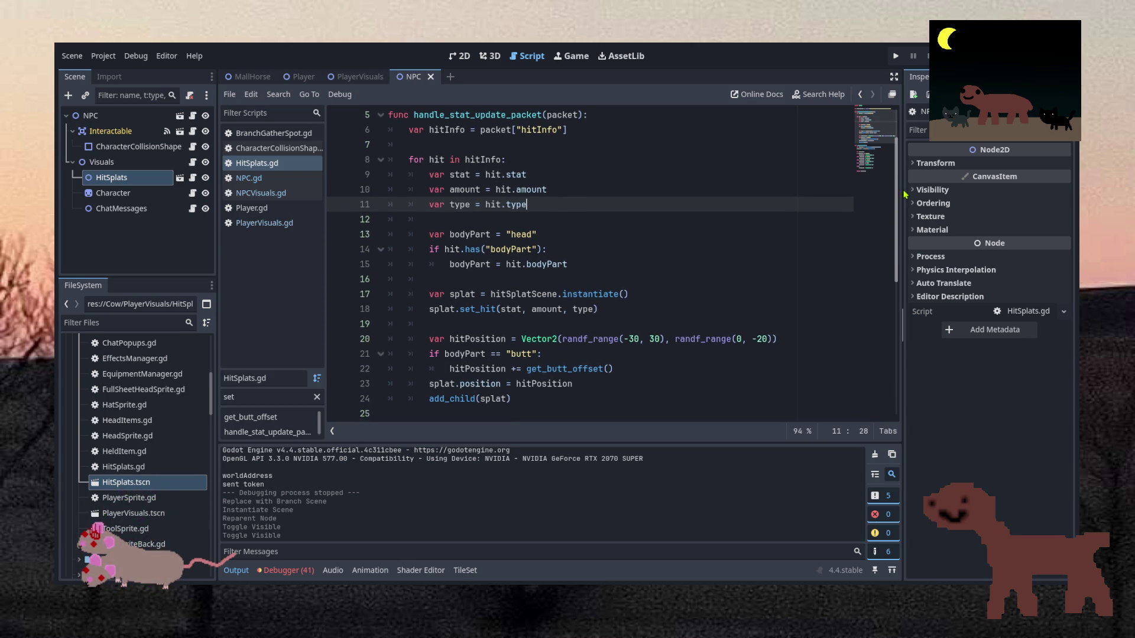
pyautogui.hotkey('ctrl', 's')
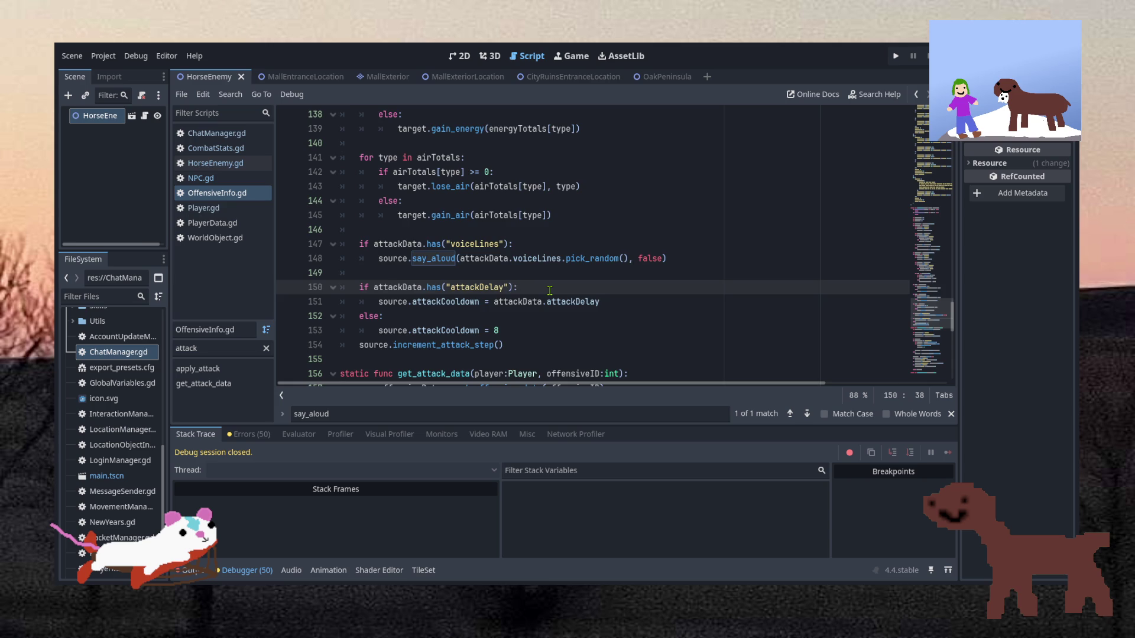
# Scroll through OffensiveInfo.gd's attack code.
pyautogui.scroll(15, 547, 284)
pyautogui.scroll(13, 545, 279)
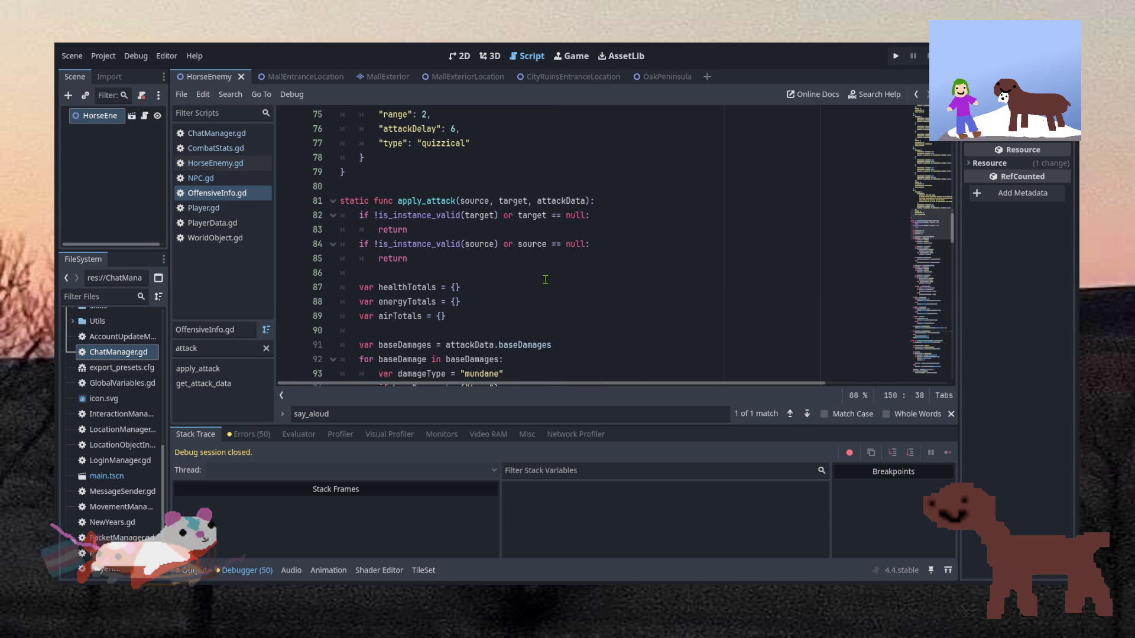
pyautogui.scroll(-20, 541, 290)
pyautogui.scroll(-6, 539, 296)
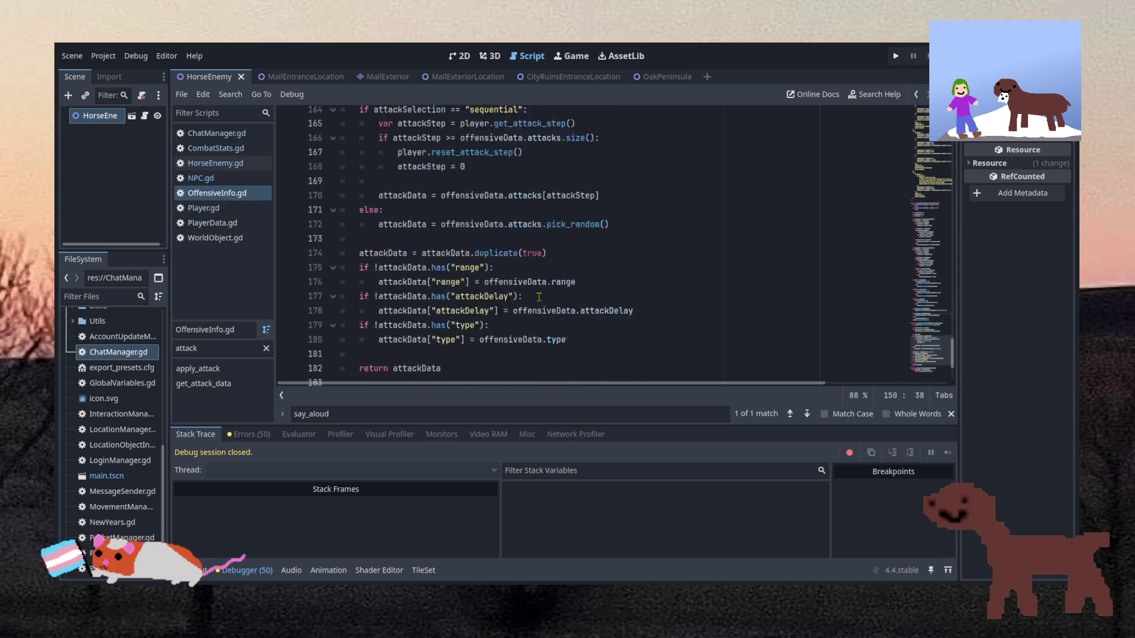
pyautogui.scroll(6, 491, 186)
pyautogui.scroll(19, 491, 187)
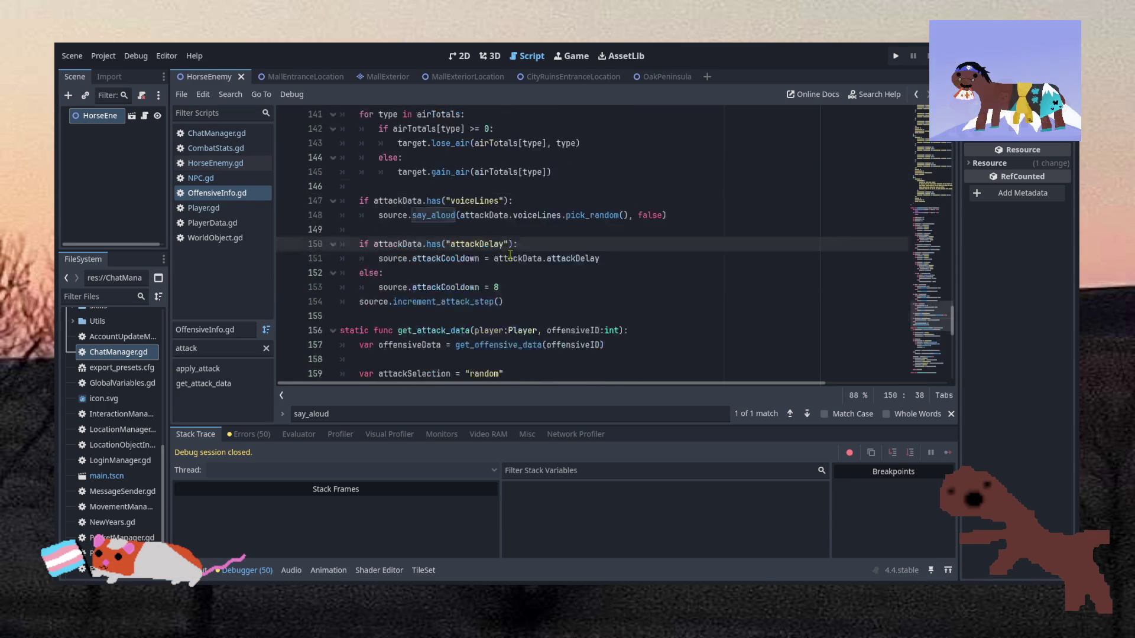
pyautogui.scroll(16, 529, 211)
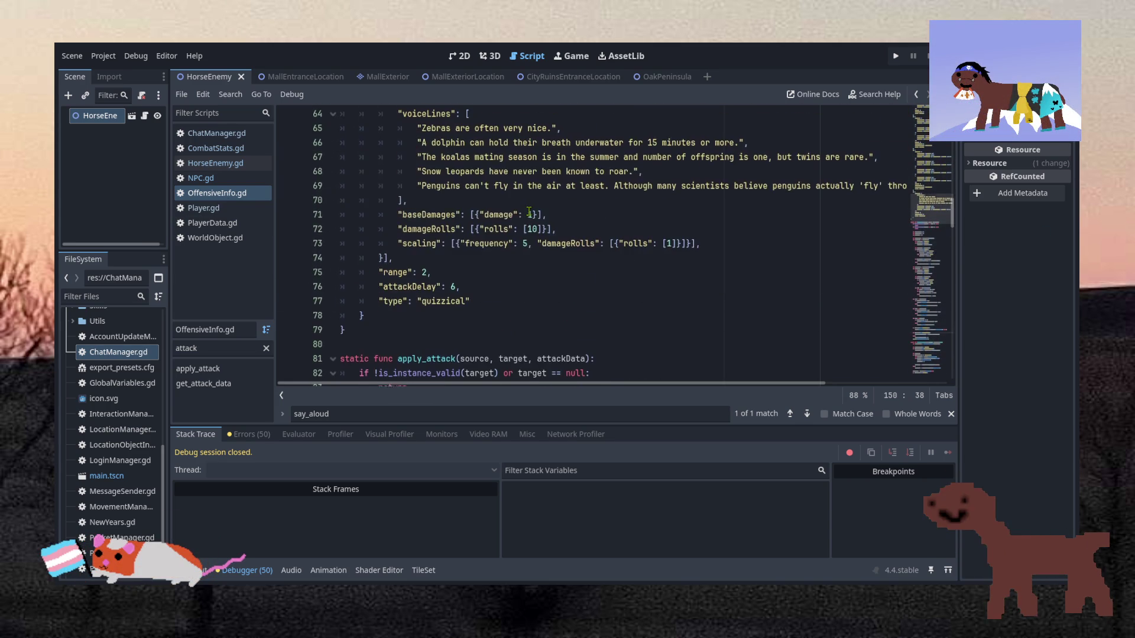
pyautogui.scroll(-19, 514, 234)
pyautogui.scroll(-12, 514, 234)
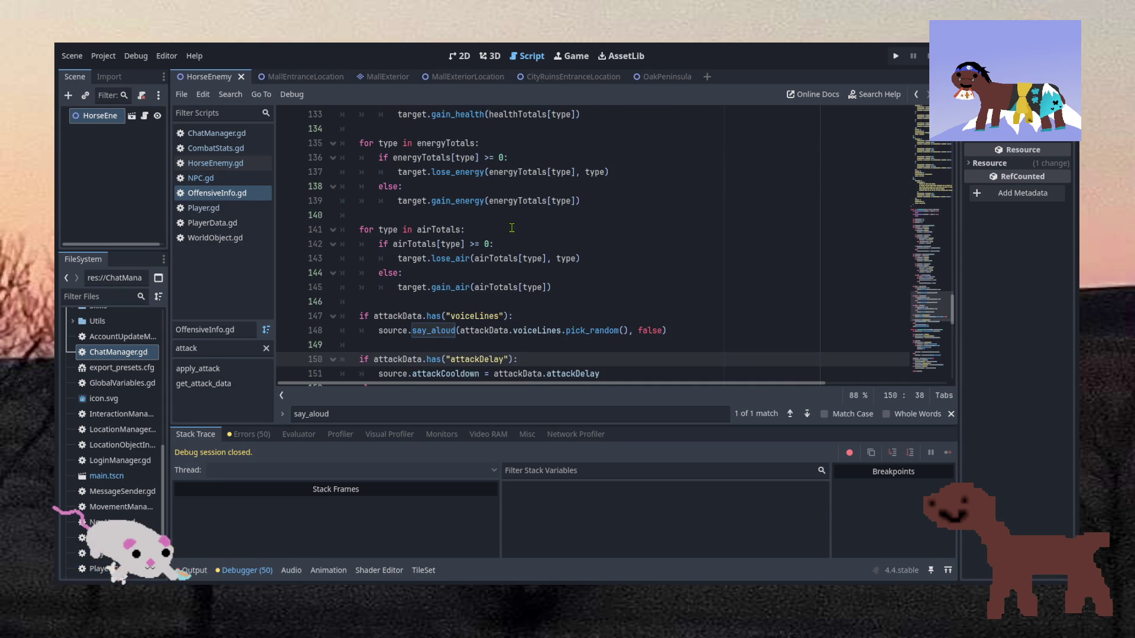
pyautogui.scroll(-2, 512, 228)
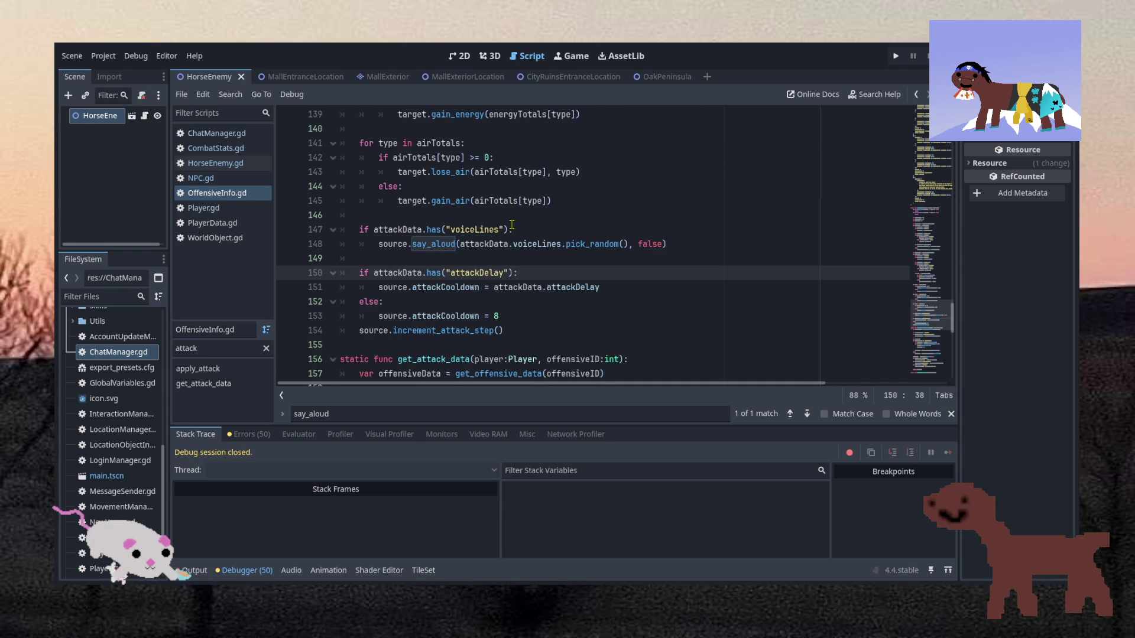
# Switch to NPC.gd and scroll to its gain_air/lose_air stat functions.
pyautogui.click(208, 178)
pyautogui.scroll(5, 507, 240)
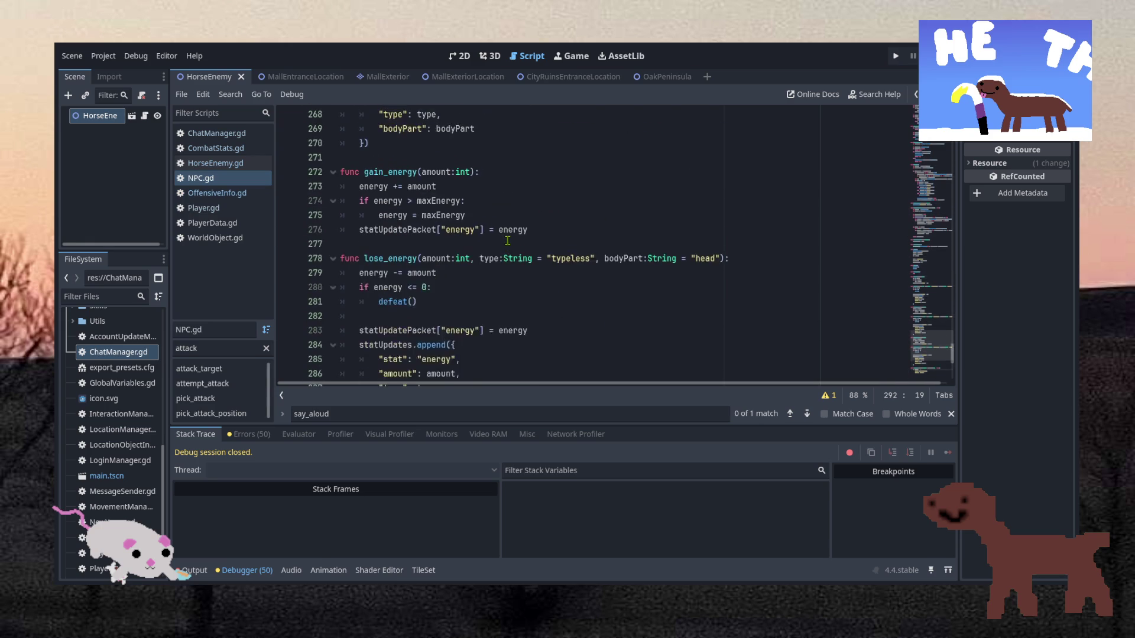
pyautogui.scroll(13, 507, 241)
pyautogui.scroll(3, 507, 240)
# Open Player.gd and browse its code around the playerID line.
pyautogui.click(201, 208)
pyautogui.click(724, 232)
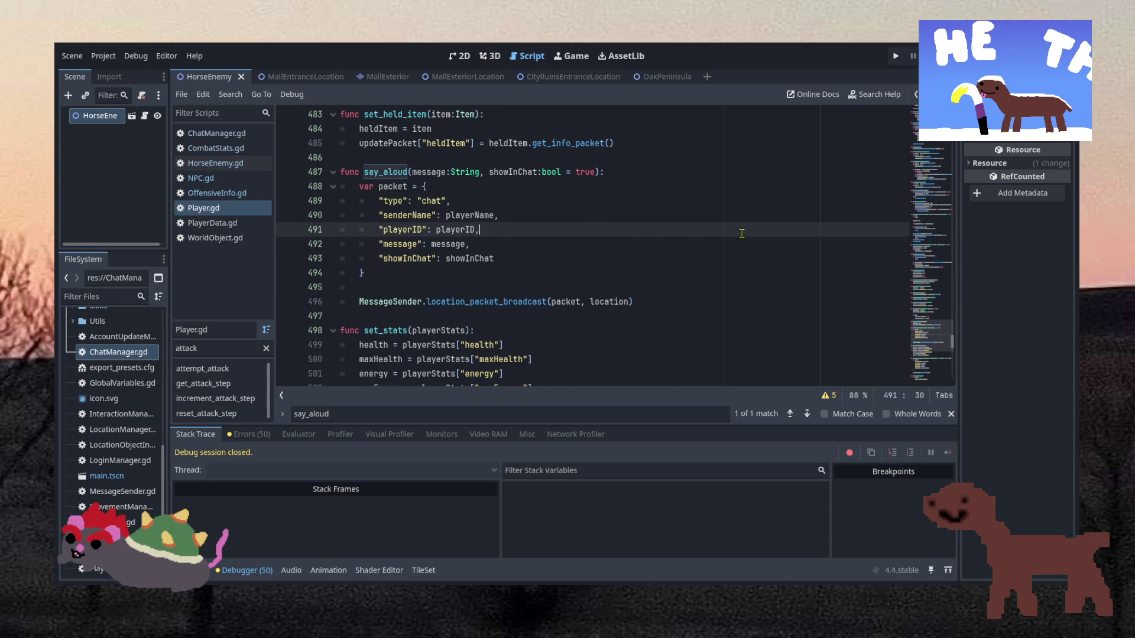
pyautogui.moveTo(929, 338); pyautogui.dragTo(929, 359)
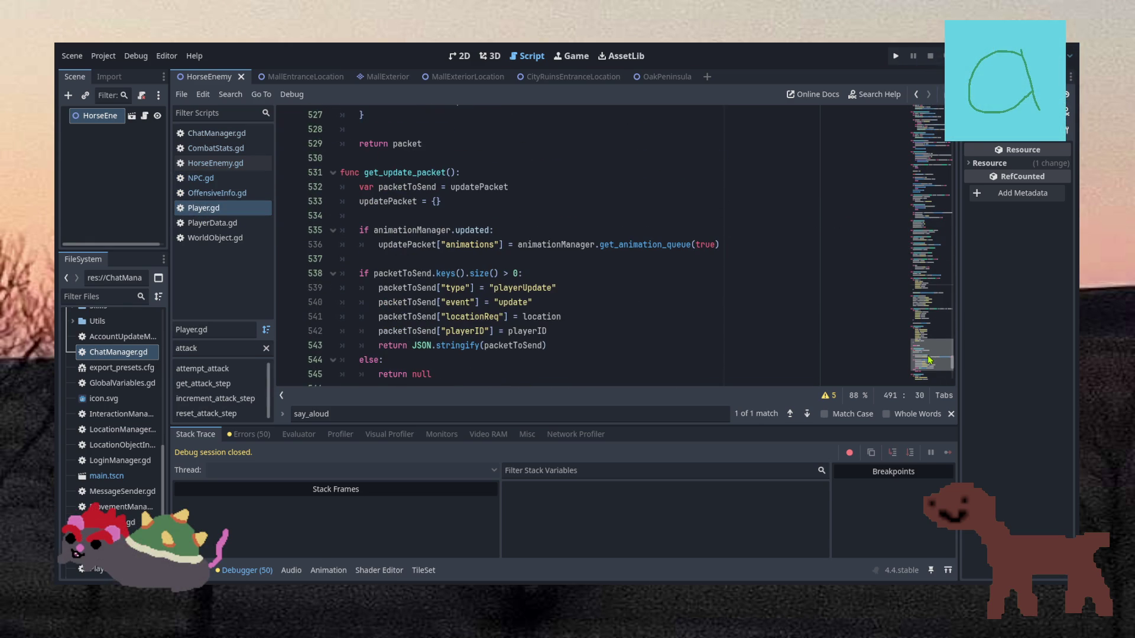
pyautogui.scroll(-1, 929, 359)
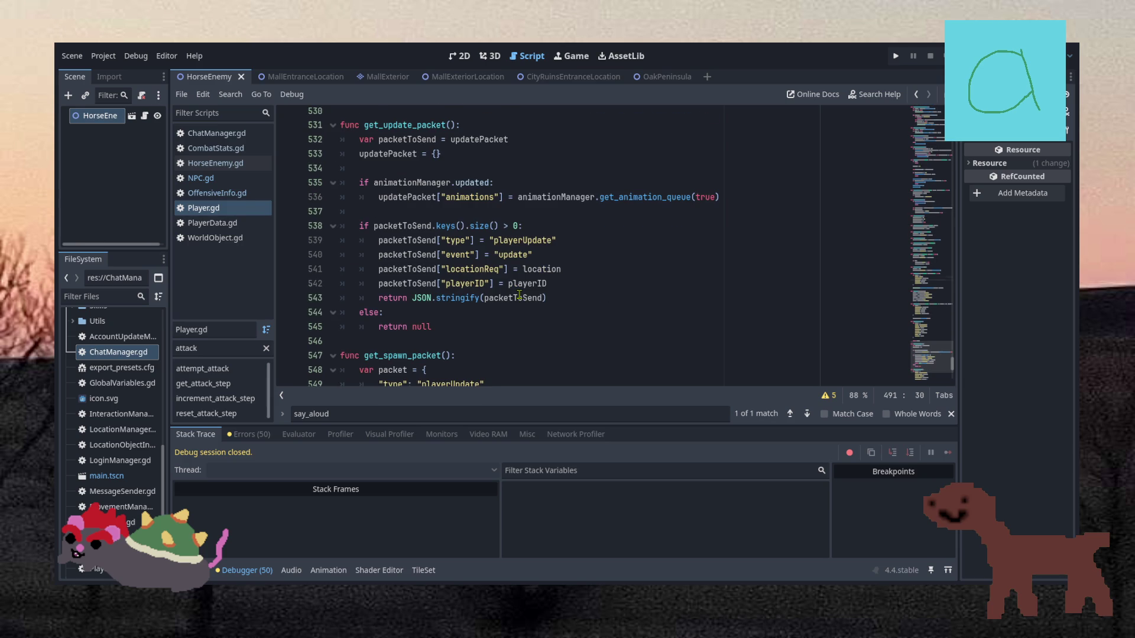
pyautogui.scroll(-6, 518, 295)
pyautogui.scroll(10, 502, 243)
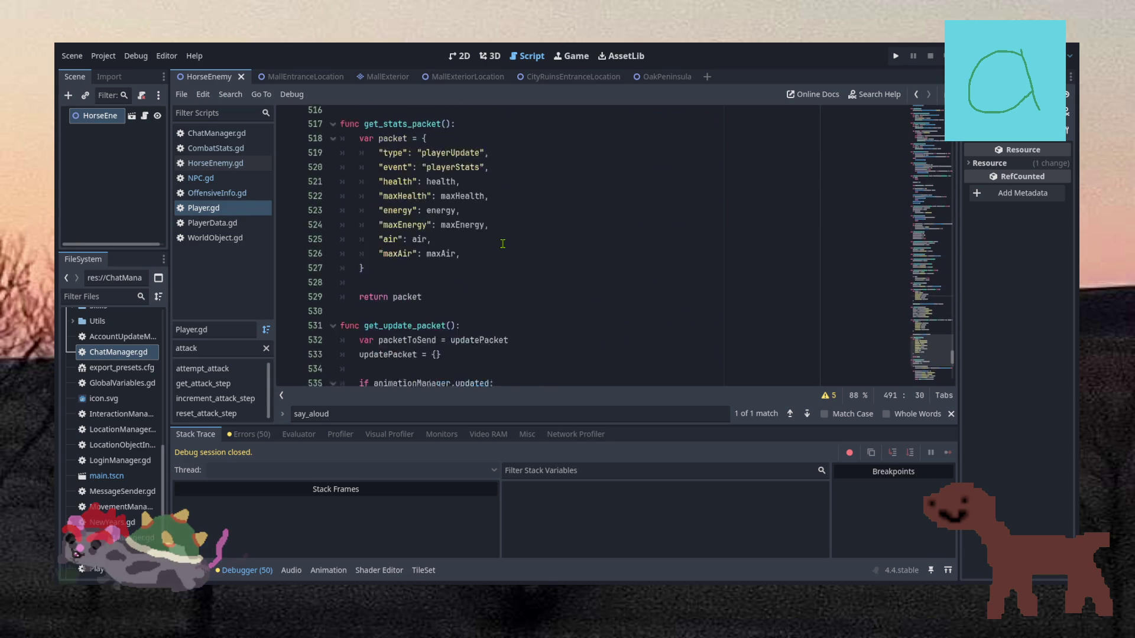
pyautogui.scroll(3, 502, 244)
pyautogui.scroll(-1, 502, 244)
pyautogui.scroll(4, 503, 244)
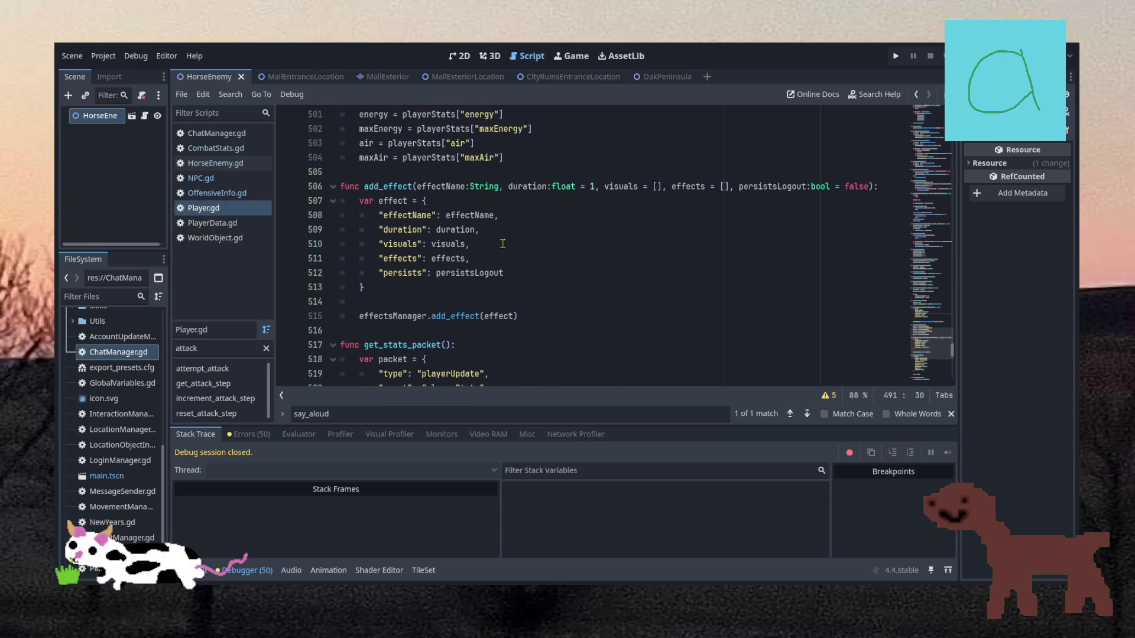
# Search Player.gd for get_stats and look over the get_stats_packet matches.
pyautogui.doubleClick(441, 411)
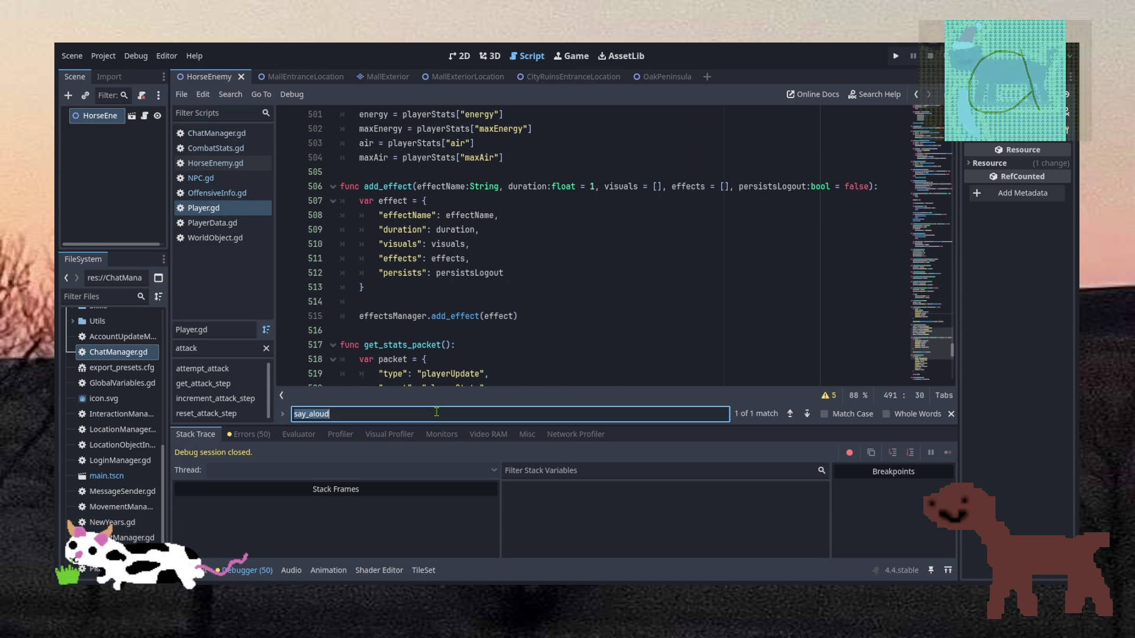
pyautogui.write('get_stats')
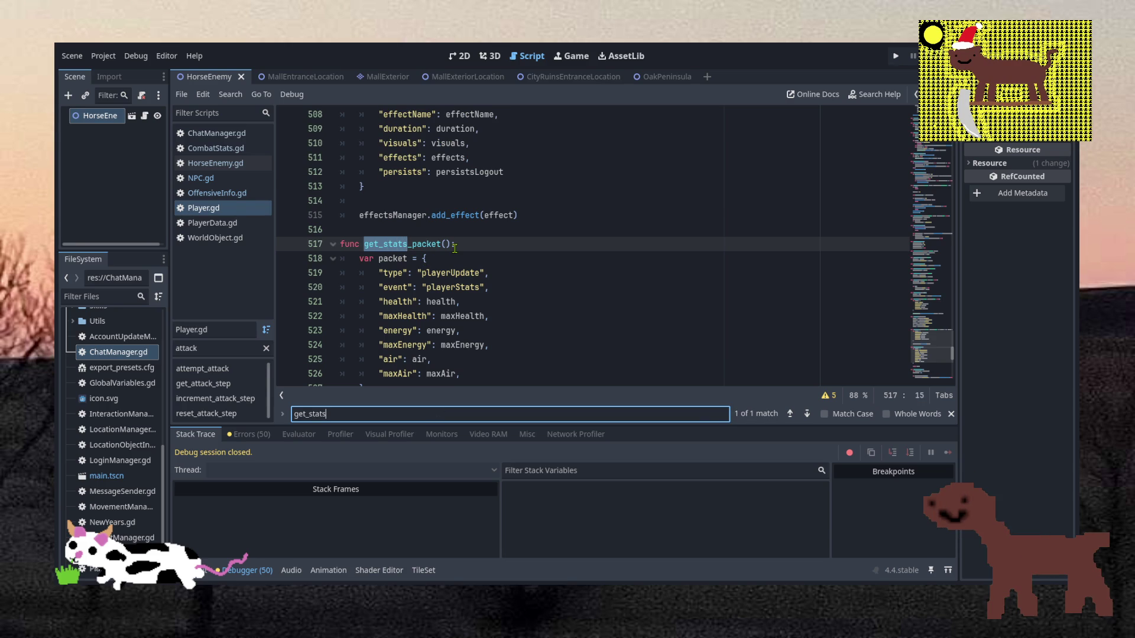
pyautogui.scroll(-1, 454, 247)
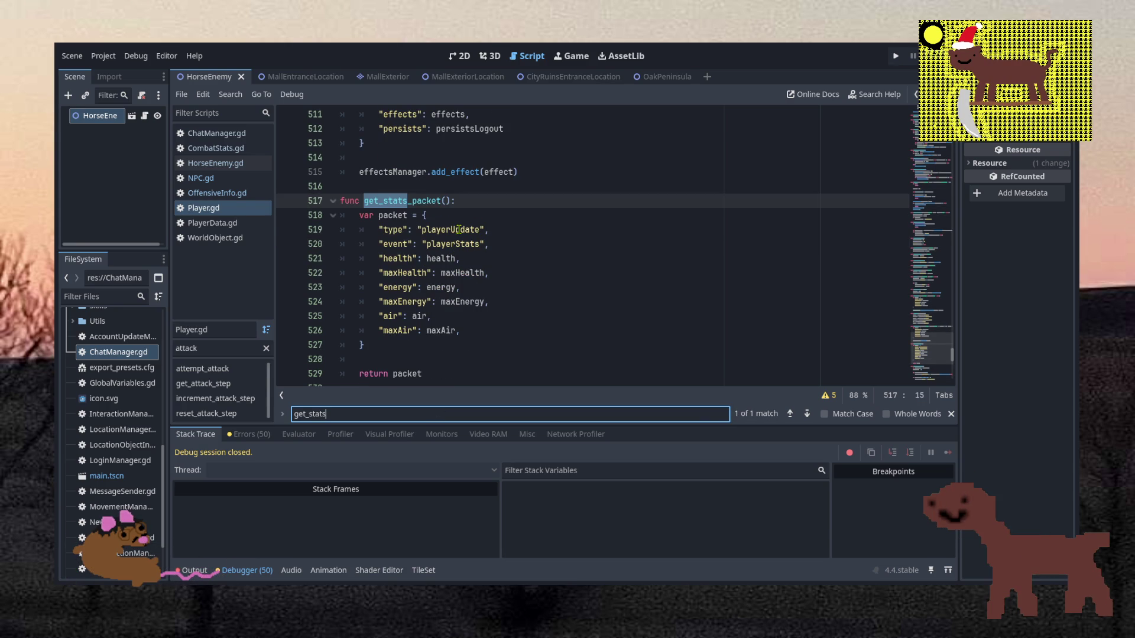
pyautogui.scroll(11, 458, 229)
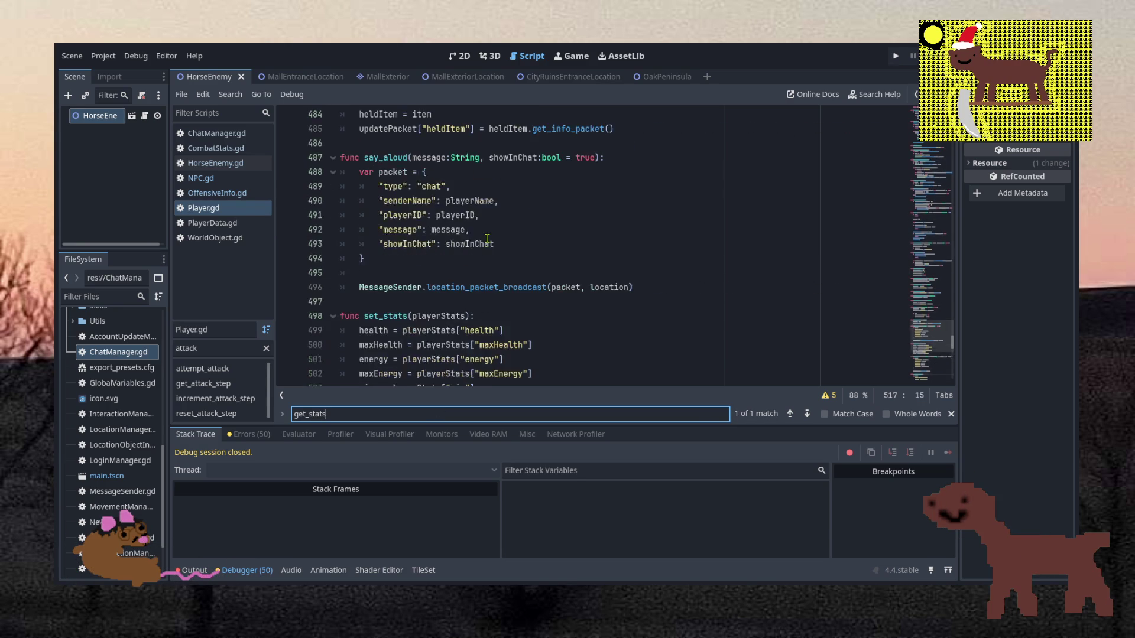
pyautogui.scroll(14, 487, 238)
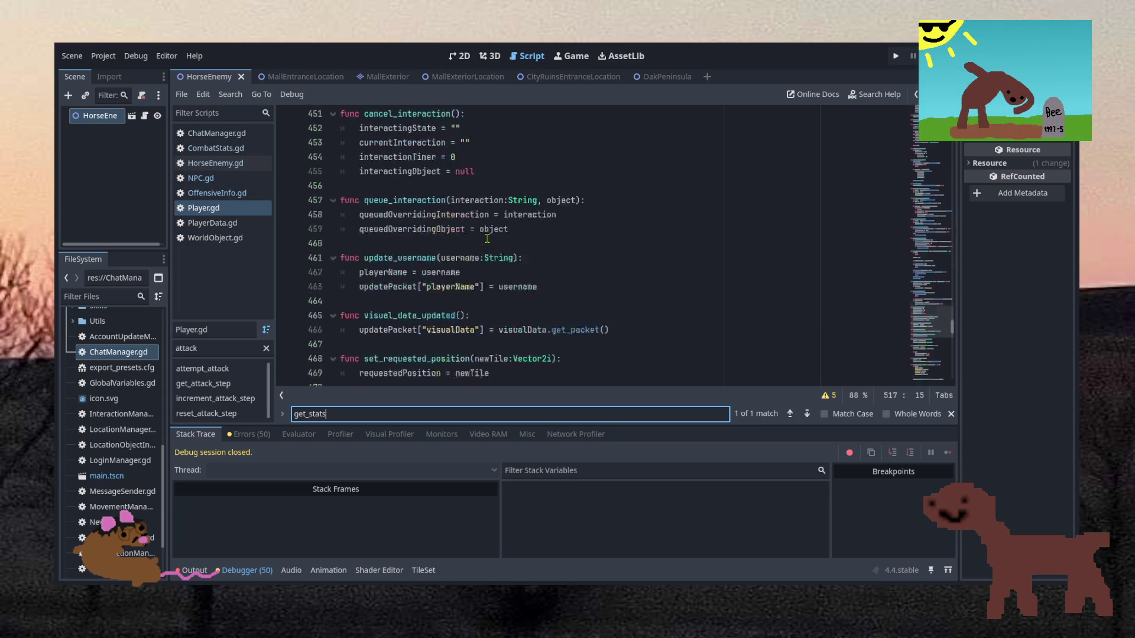
pyautogui.scroll(20, 487, 238)
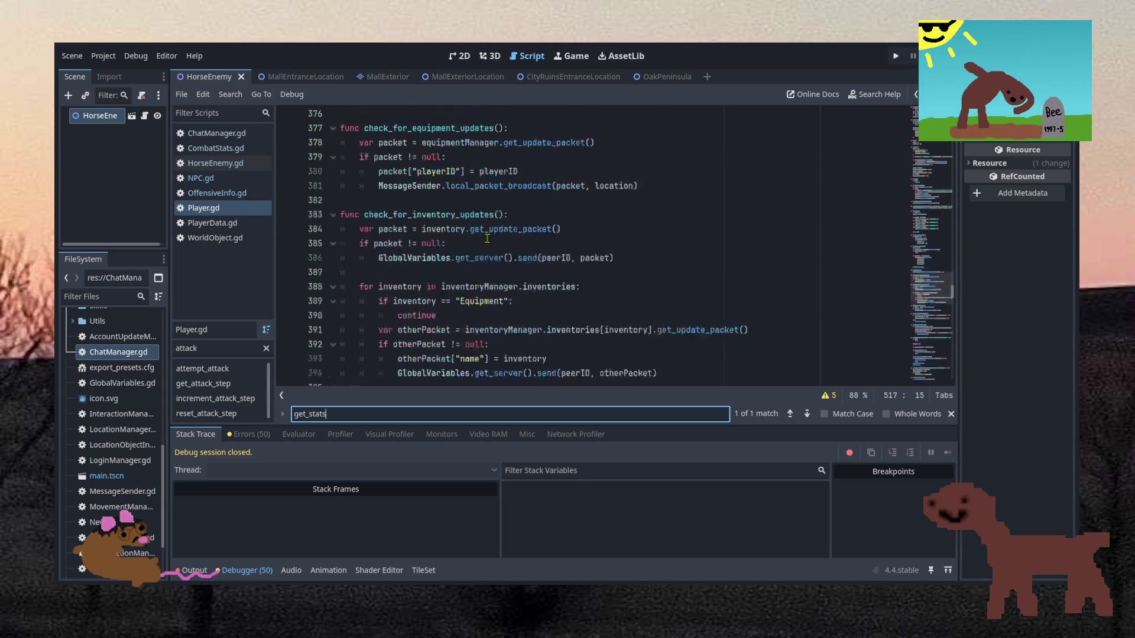
pyautogui.scroll(20, 487, 238)
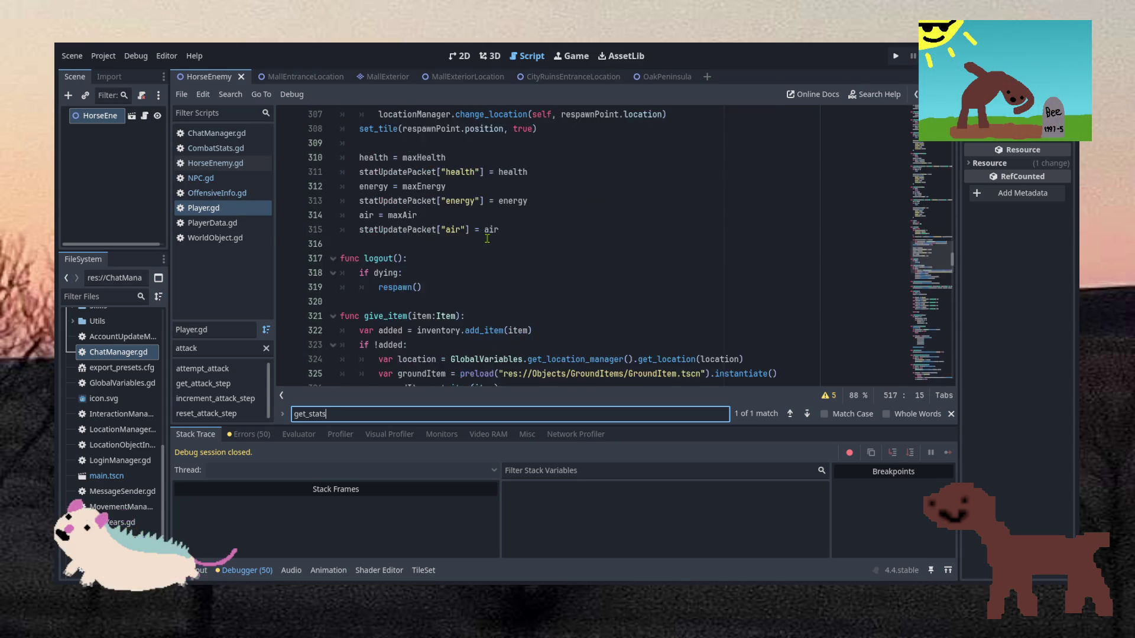
pyautogui.scroll(9, 487, 238)
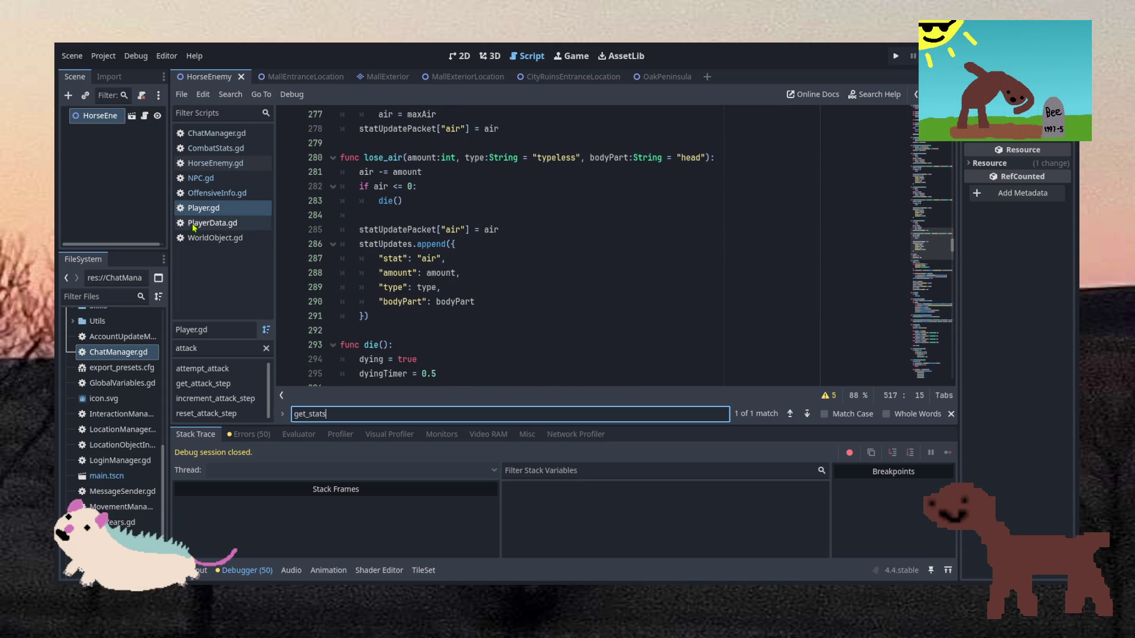
pyautogui.scroll(-4, 489, 252)
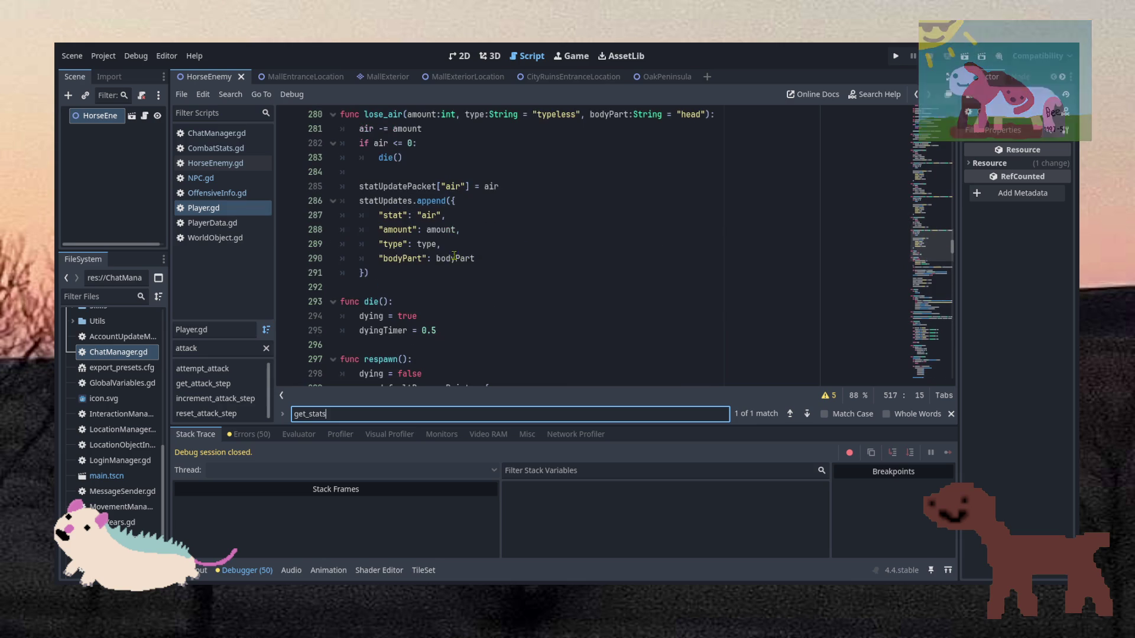
pyautogui.moveTo(917, 246); pyautogui.dragTo(931, 387)
pyautogui.tripleClick(486, 414)
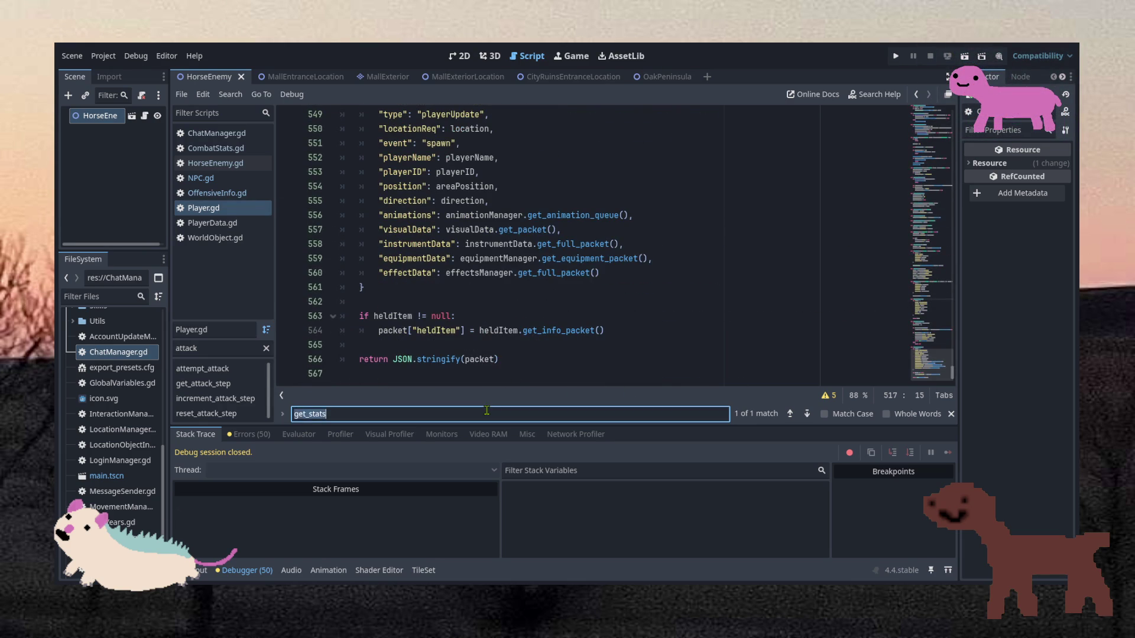
# Search for statUpdat and step back through matches to check_for_stat_updates at line 159.
pyautogui.write('stat')
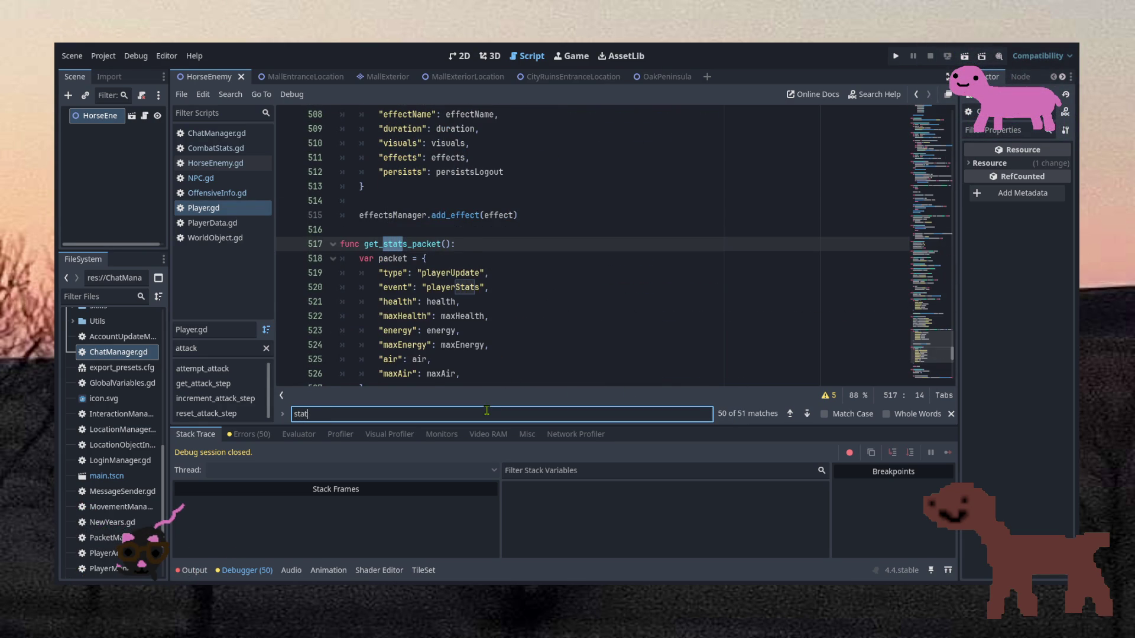
pyautogui.write('Updat')
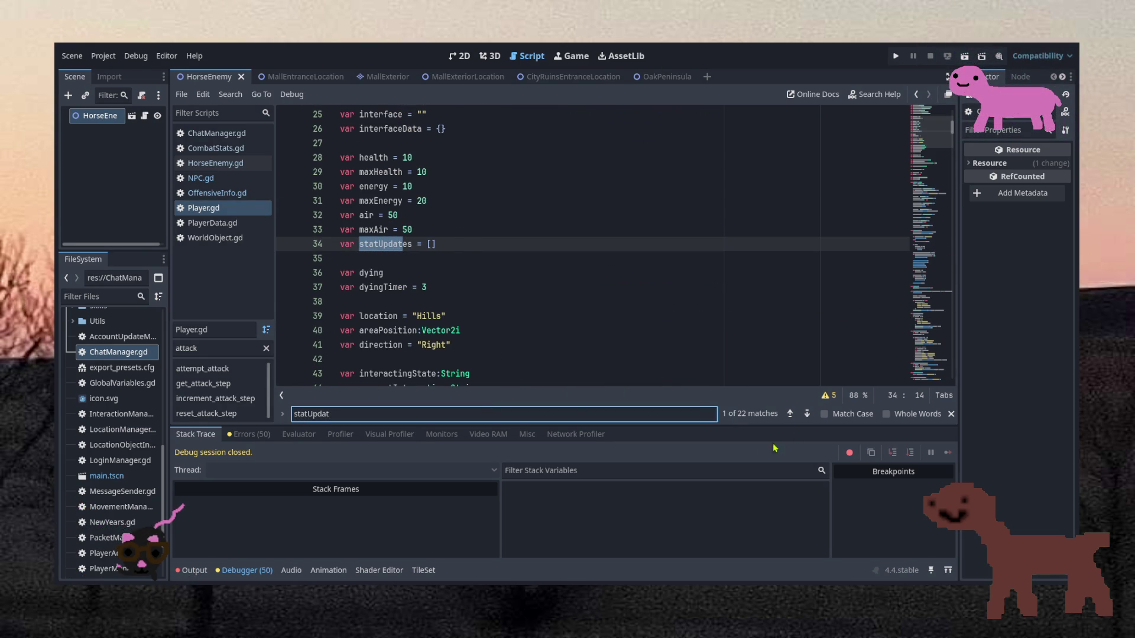
pyautogui.click(794, 417)
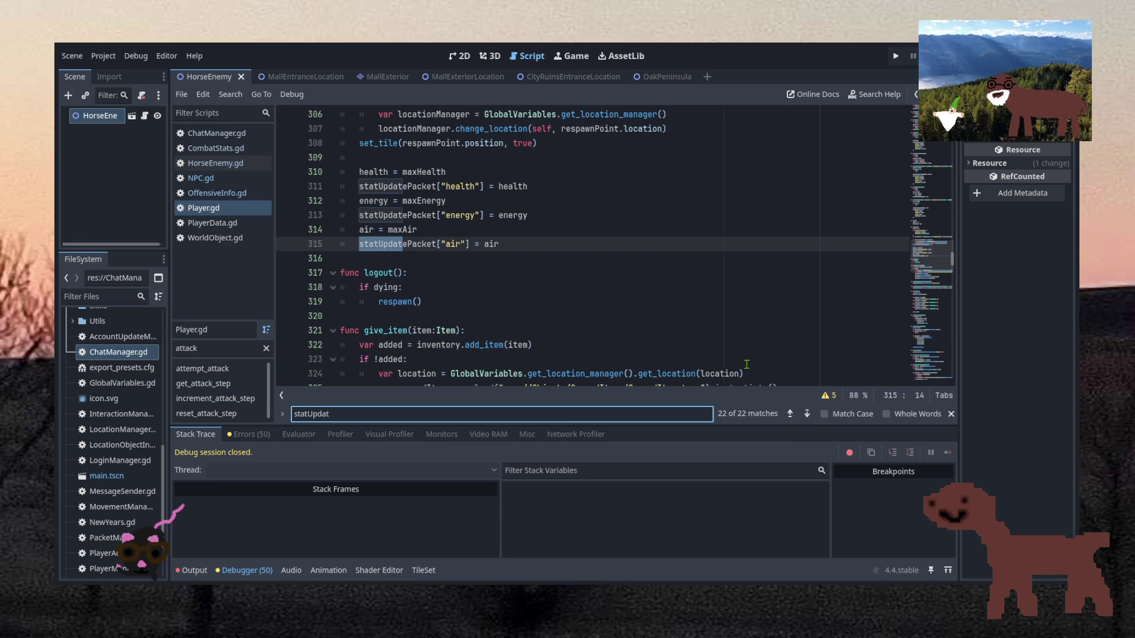
pyautogui.scroll(3, 747, 364)
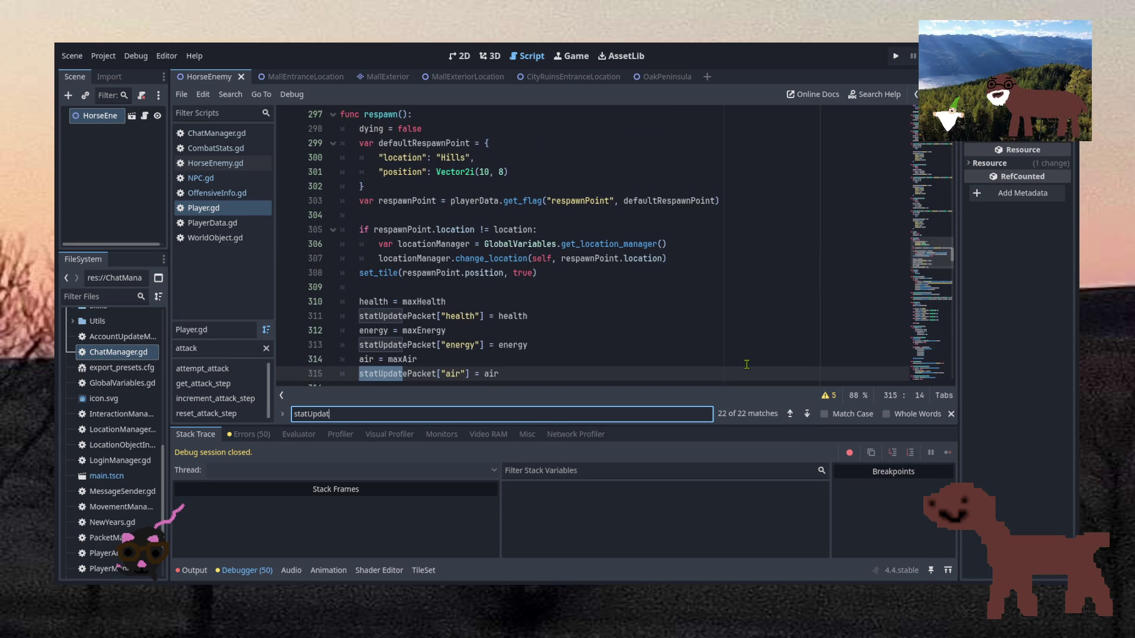
pyautogui.click(790, 413)
pyautogui.click(790, 414)
pyautogui.click(790, 414)
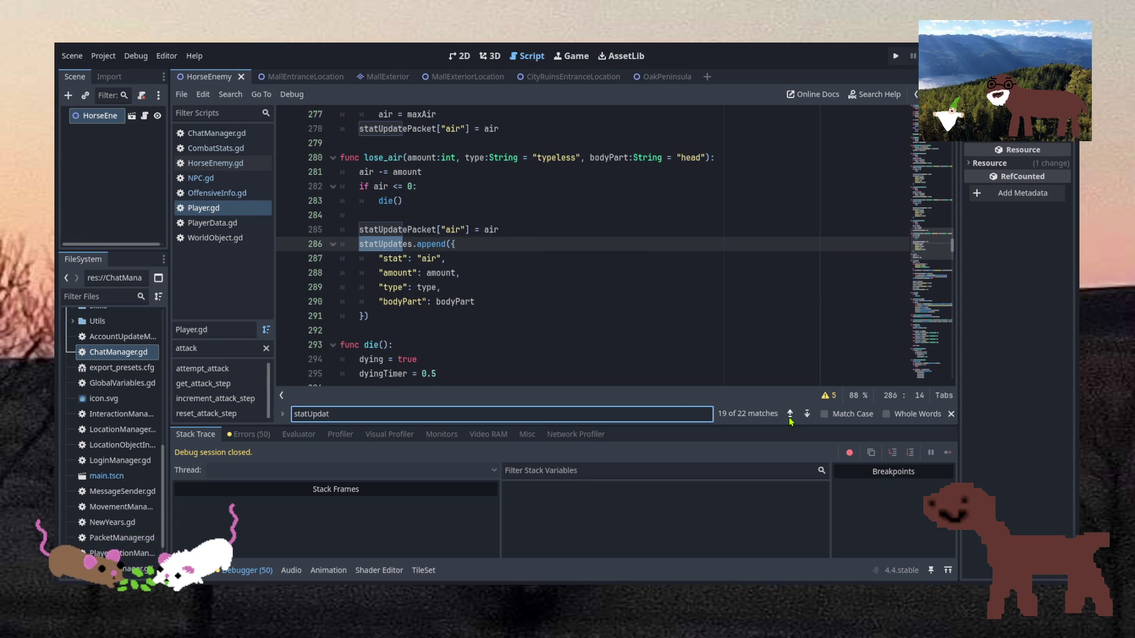
pyautogui.click(789, 415)
pyautogui.click(789, 415)
pyautogui.click(790, 415)
pyautogui.click(789, 415)
pyautogui.click(789, 413)
pyautogui.click(789, 414)
pyautogui.click(789, 414)
pyautogui.click(790, 414)
pyautogui.click(789, 414)
pyautogui.click(790, 414)
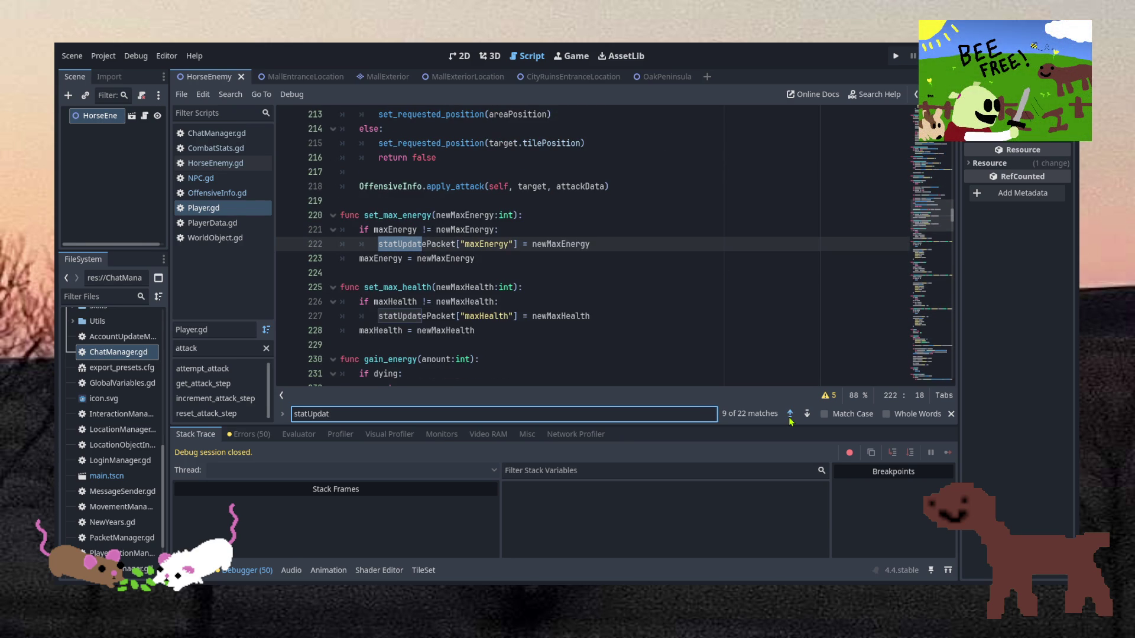
pyautogui.click(790, 414)
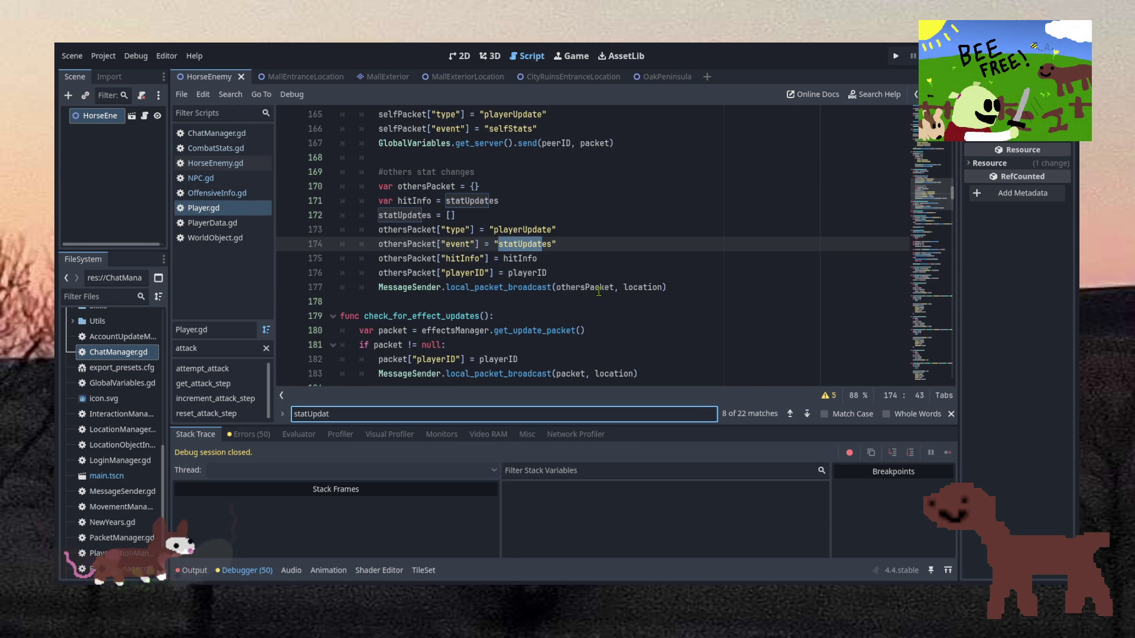
pyautogui.scroll(1, 599, 292)
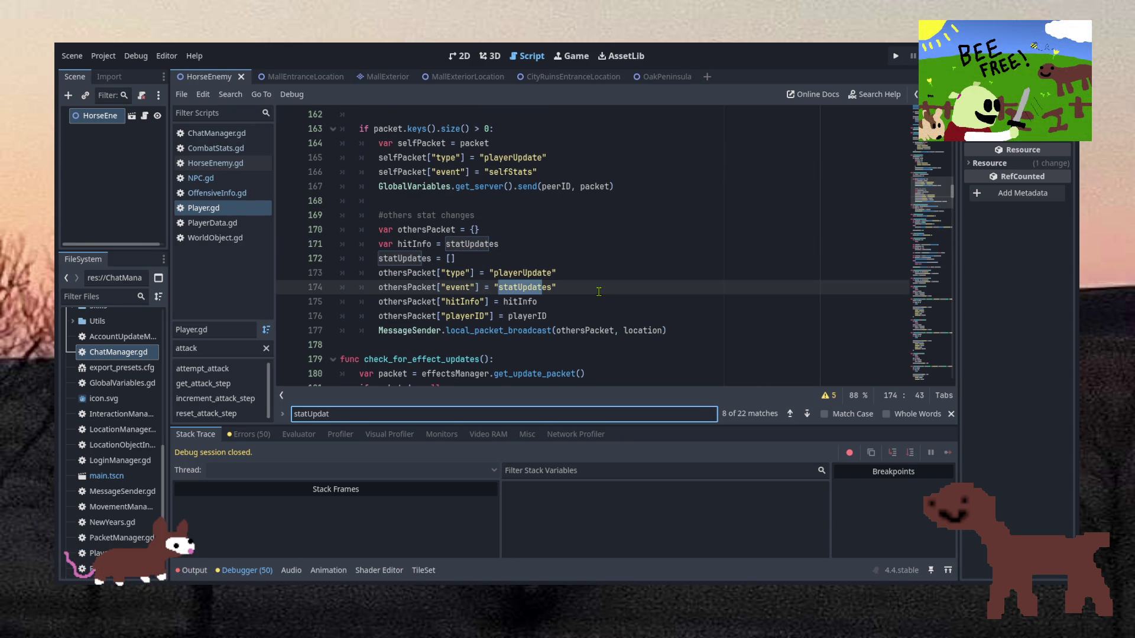
pyautogui.scroll(2, 598, 292)
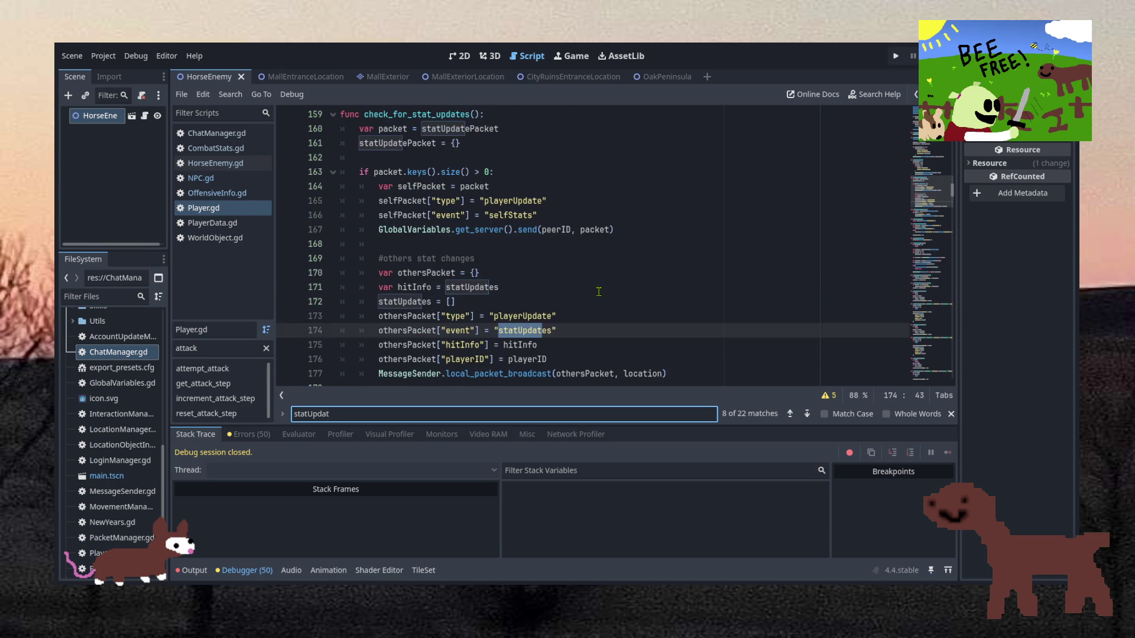
pyautogui.click(598, 292)
pyautogui.scroll(-1, 599, 292)
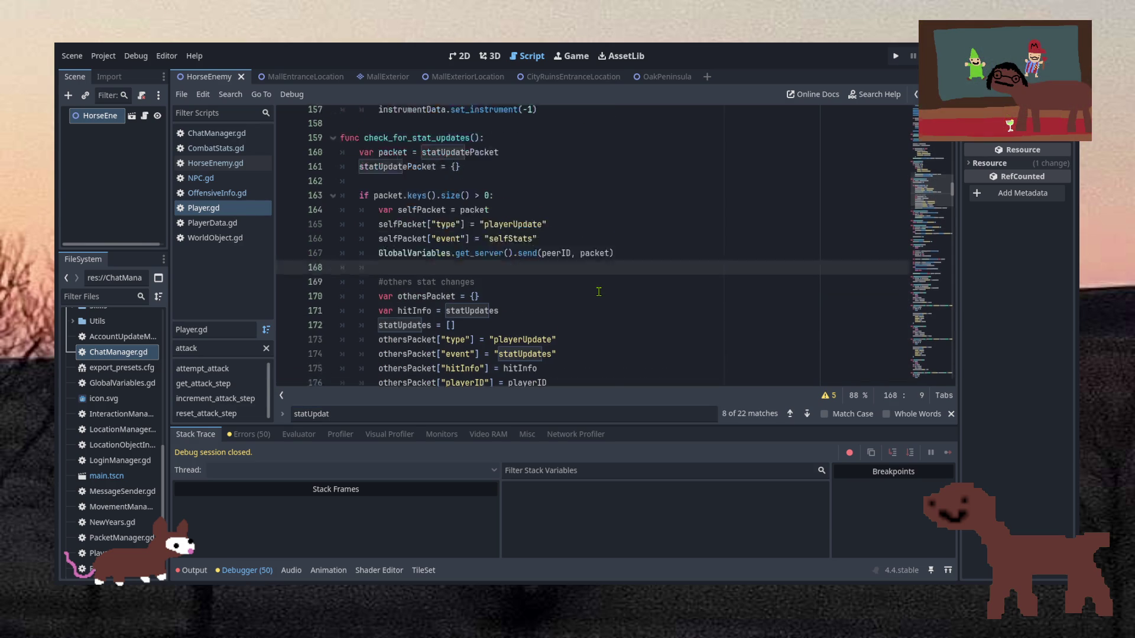
# Copy Player.gd's check_for_stat_updates (lines 160–177) and paste it into NPC.gd above say_aloud.
pyautogui.click(951, 414)
pyautogui.moveTo(668, 374); pyautogui.dragTo(326, 126)
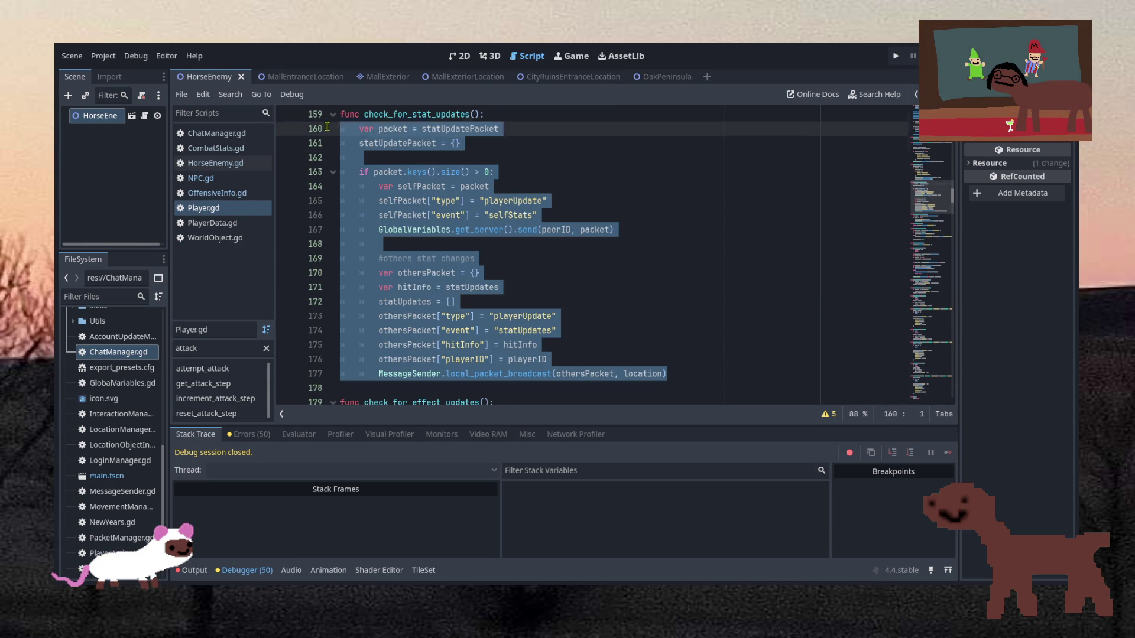
pyautogui.click(201, 178)
pyautogui.scroll(-10, 457, 263)
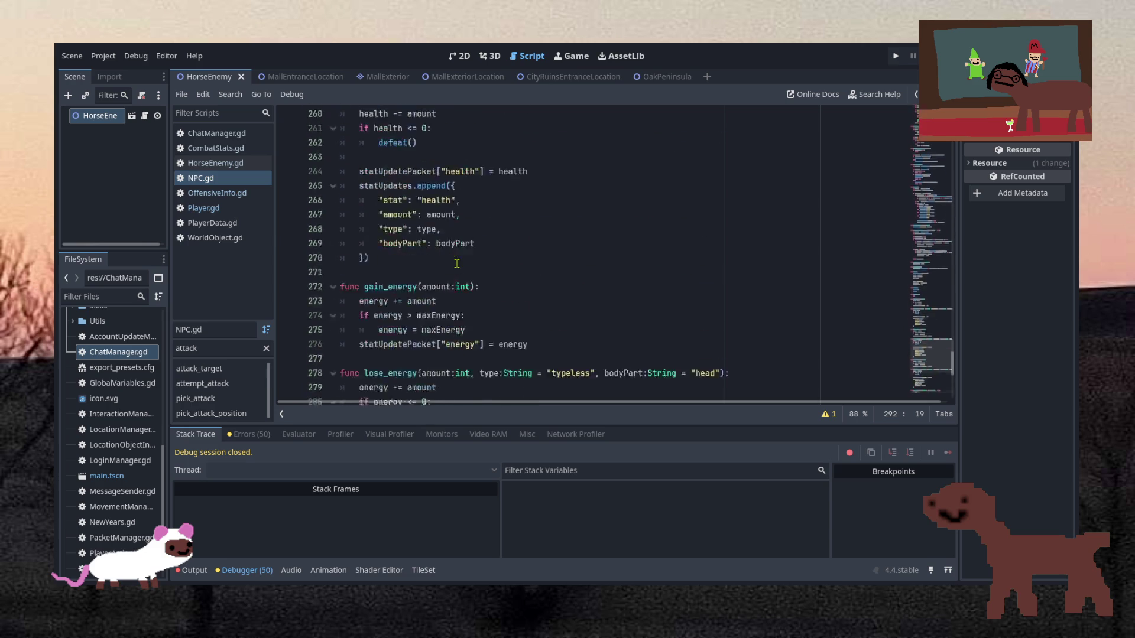
pyautogui.scroll(-8, 457, 263)
pyautogui.click(438, 199)
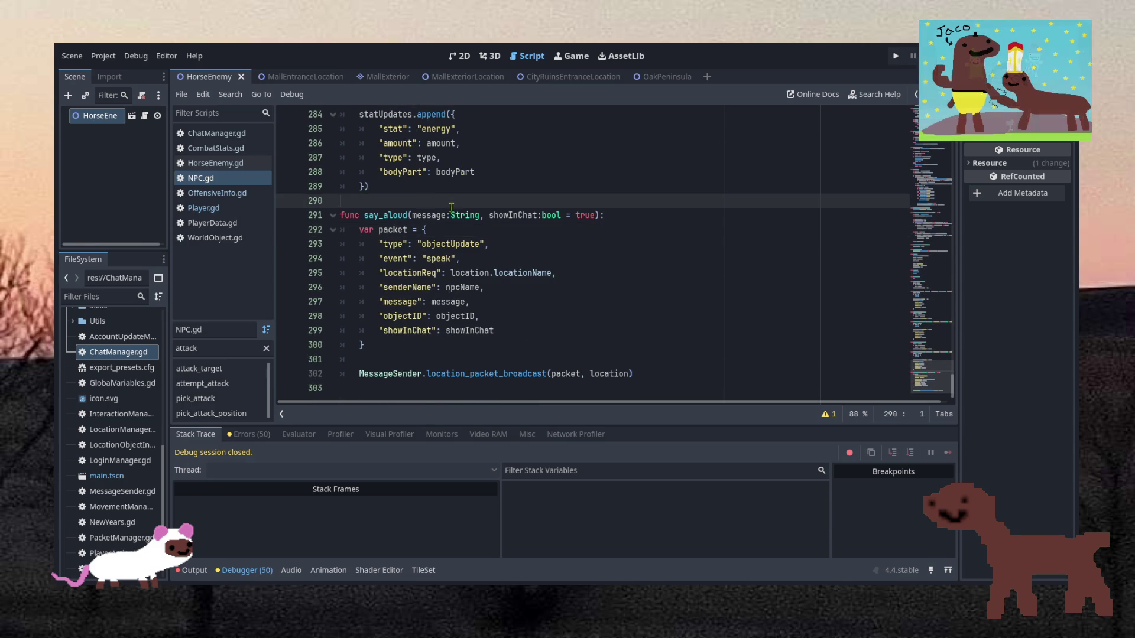
pyautogui.press('Return')
pyautogui.write('func check_for_stat_updates(): \tvar packet = statUpdatePacket \tstatUpdatePacket = {} \t \tif packet.keys().size() > 0: \t\tvar selfPacket = packet \t\tselfPacket["type"] = "playerUpdate" \t\tselfPacket["event"] = "selfStats" \t\tGlobalVariables.get_server().send(peerID, packet) \t\t \t\t#others stat changes \t\tvar othersPacket = {} \t\tvar hitInfo = statUpdates \t\tstatUpdates = [] \t\tothersPacket["type"] = "playerUpdate" \t\tothersPacket["event"] = "statUpdates" \t\tothersPacket["hitInfo"] = hitInfo \t\tothersPacket["playerID"] = playerID \t\tMessageSender.local_packet_broadcast(othersPacket, location)')
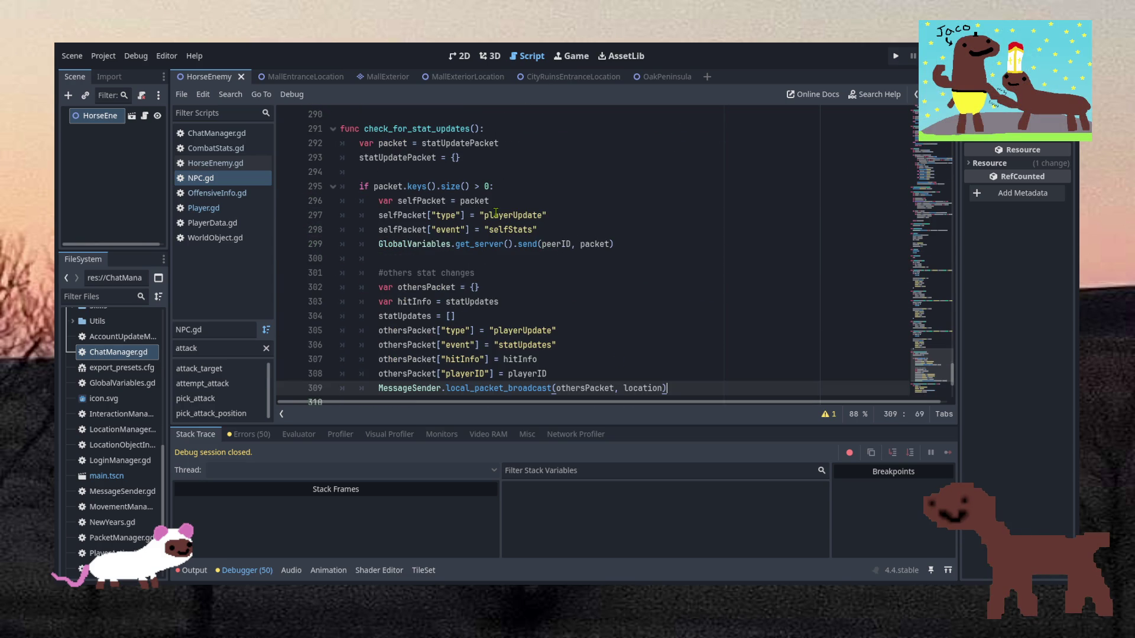
pyautogui.click(528, 302)
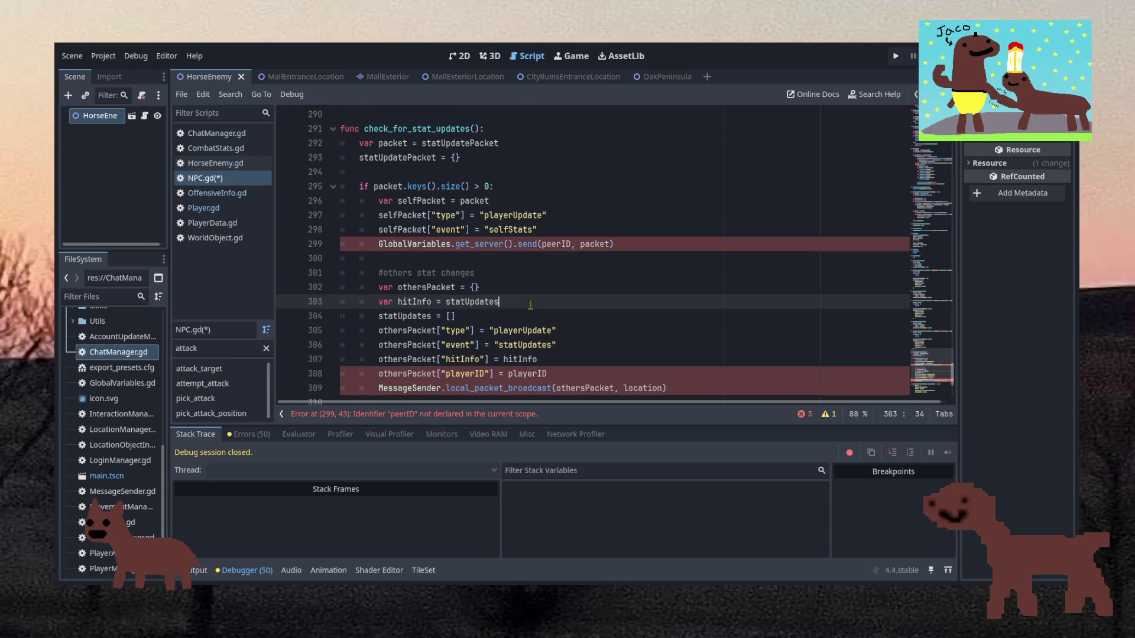
# Select the selfStats send block, lines 296–299, in NPC.gd's pasted check_for_stat_updates.
pyautogui.scroll(-2, 525, 291)
pyautogui.scroll(1, 518, 277)
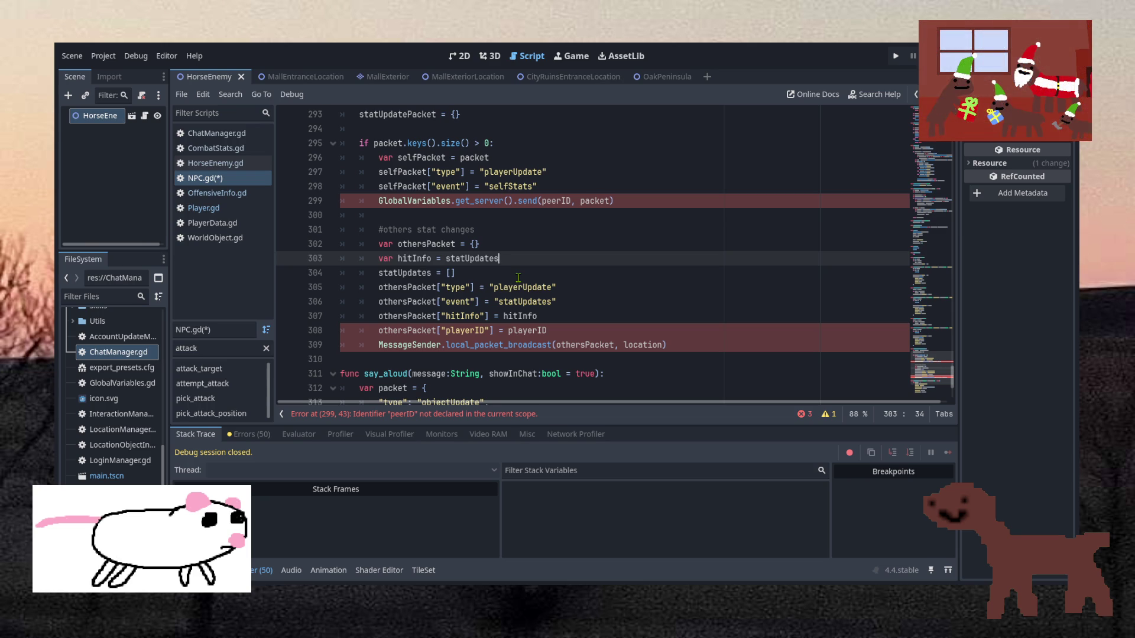
pyautogui.scroll(1, 505, 270)
pyautogui.click(506, 270)
pyautogui.click(479, 262)
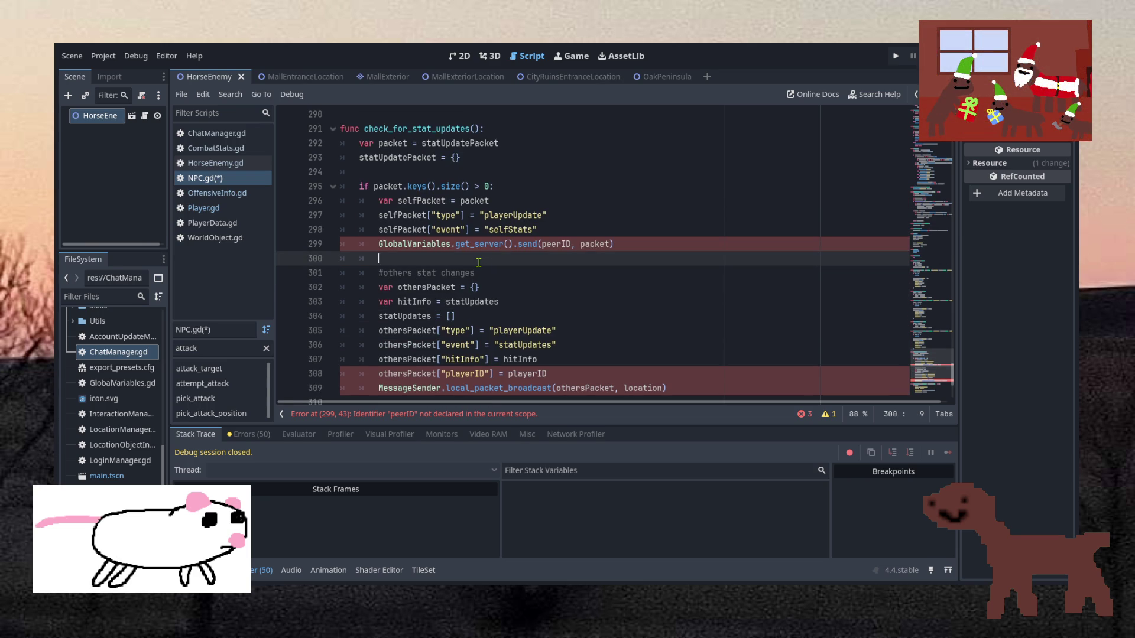
pyautogui.moveTo(479, 262)
pyautogui.mouseDown()
pyautogui.moveTo(499, 243)
pyautogui.moveTo(515, 194)
pyautogui.mouseUp()
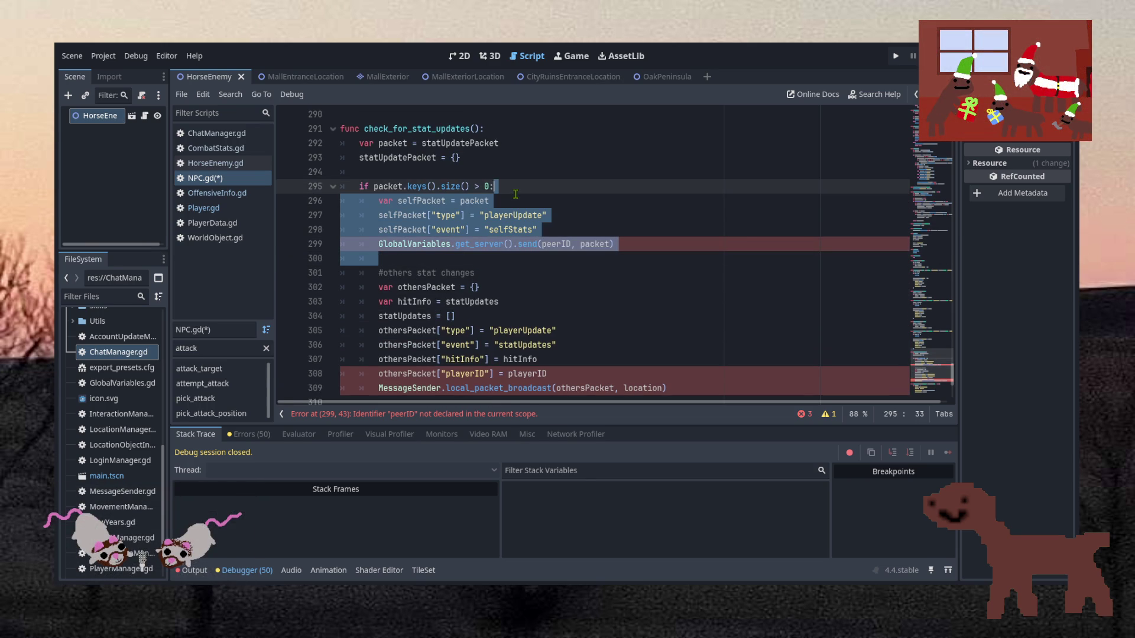
# Delete the selfStats send block and the #others stat changes comment line.
pyautogui.press('Delete')
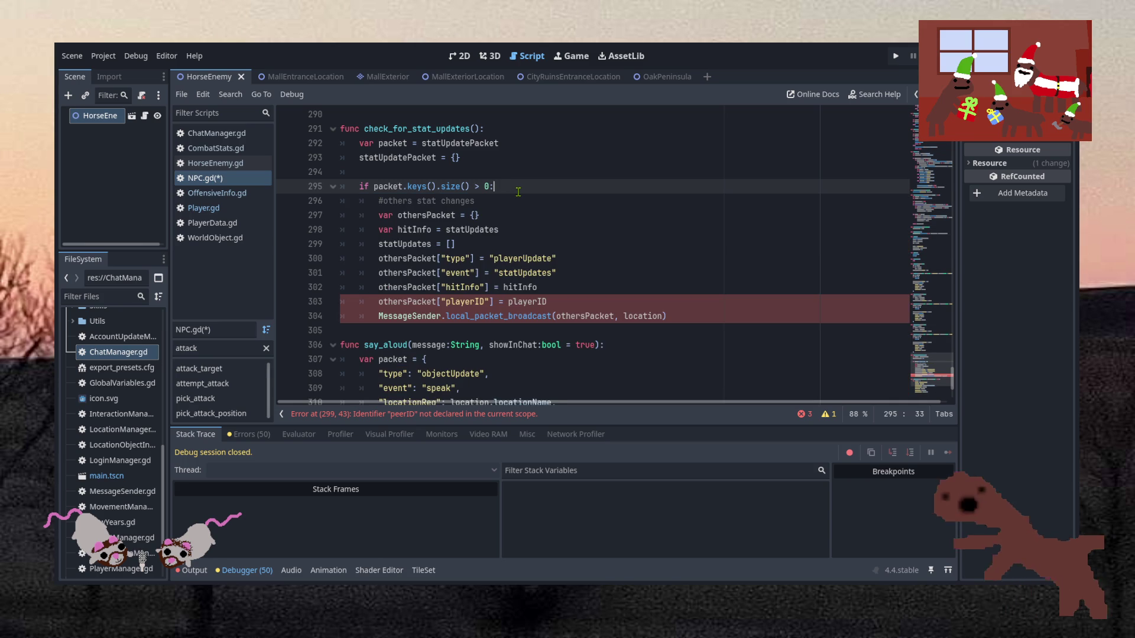
pyautogui.hotkey('shift', 'Down')
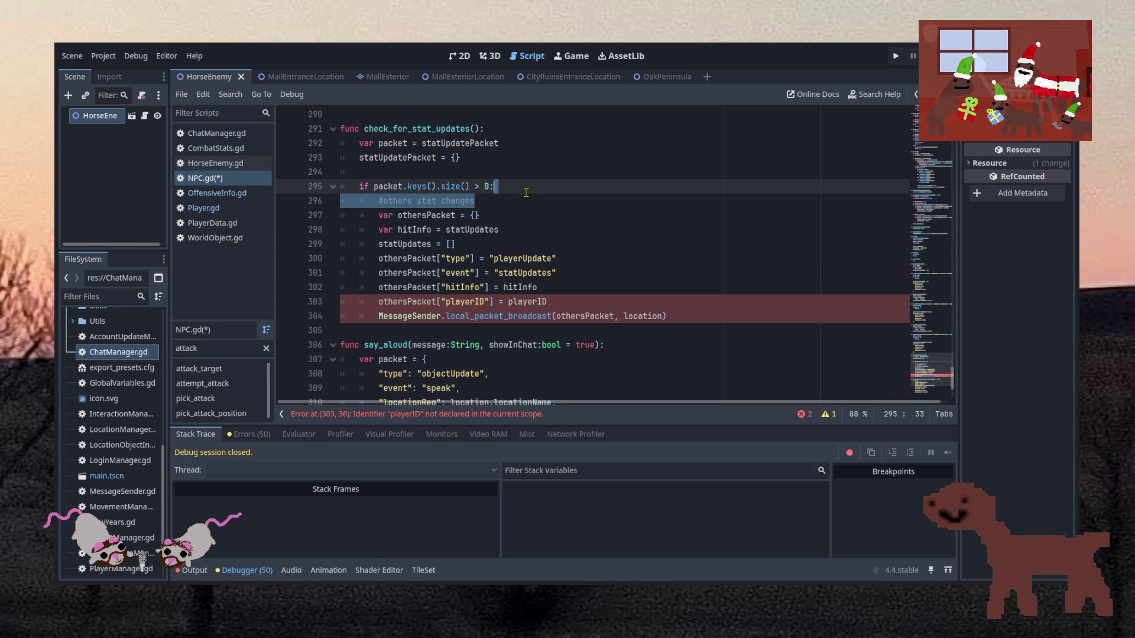
pyautogui.press('Delete')
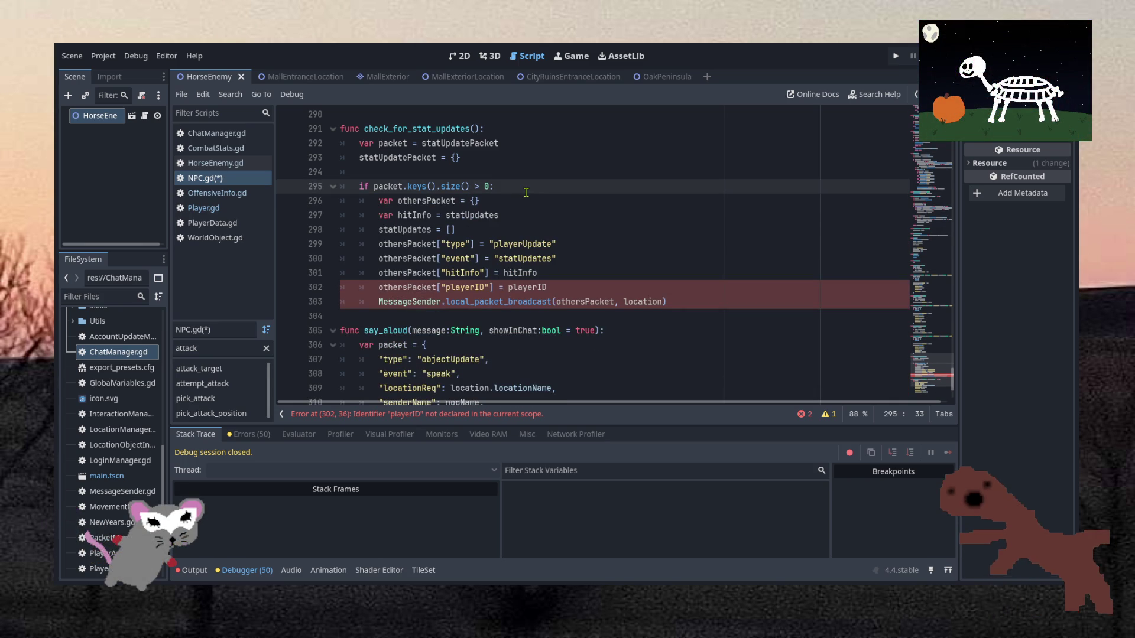
# Try renaming othersPacket to packet, then undo it back to othersPacket.
pyautogui.doubleClick(425, 201)
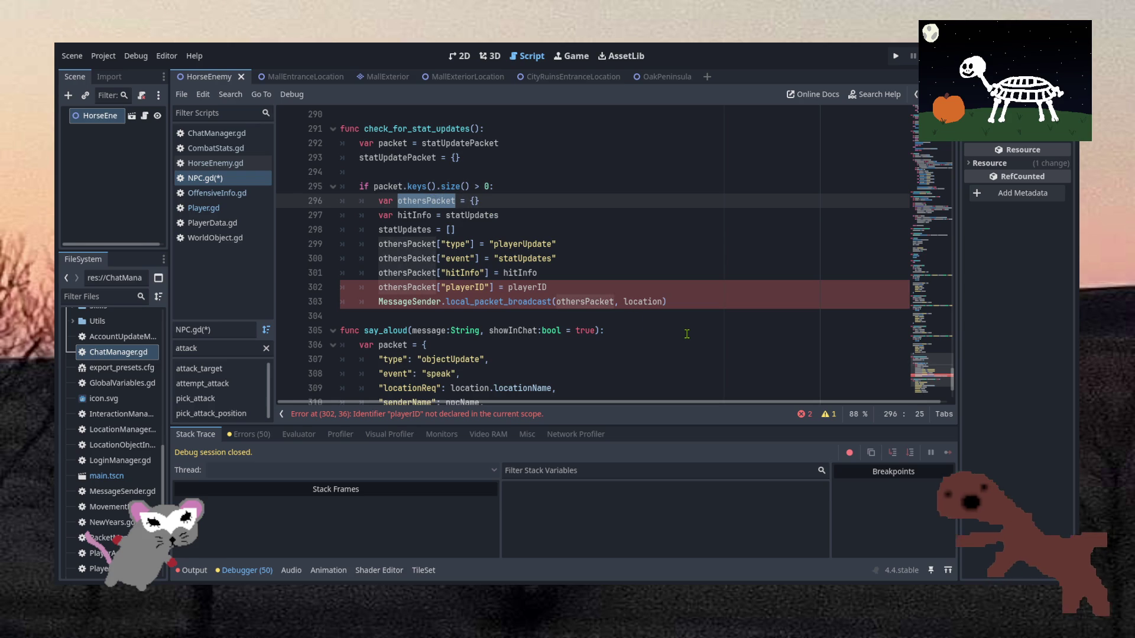
pyautogui.write('packet')
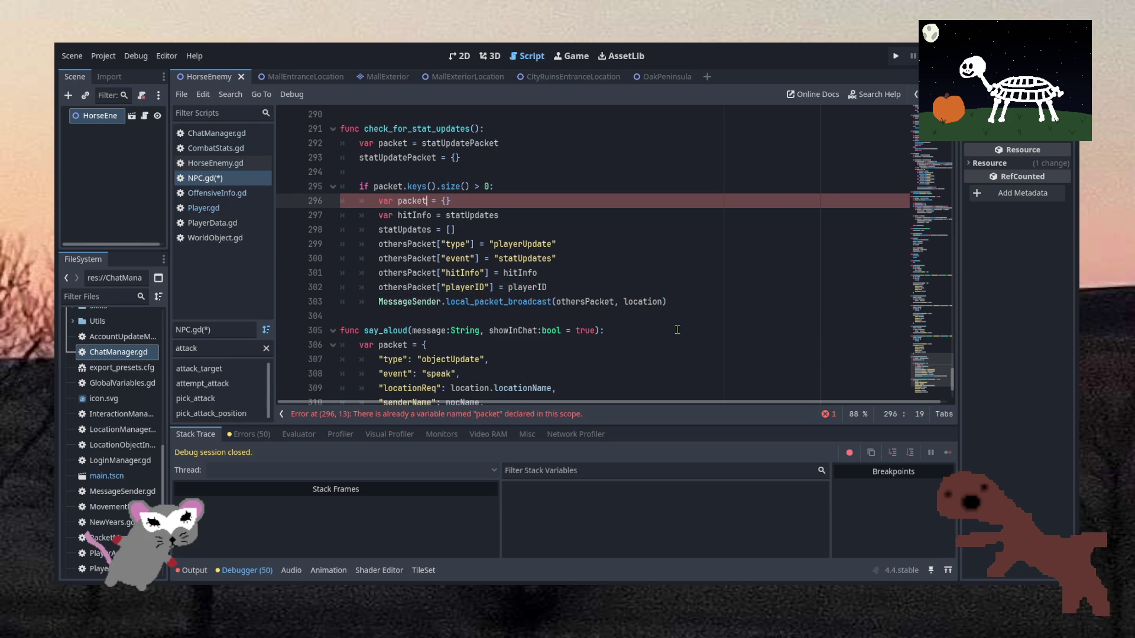
pyautogui.doubleClick(412, 201)
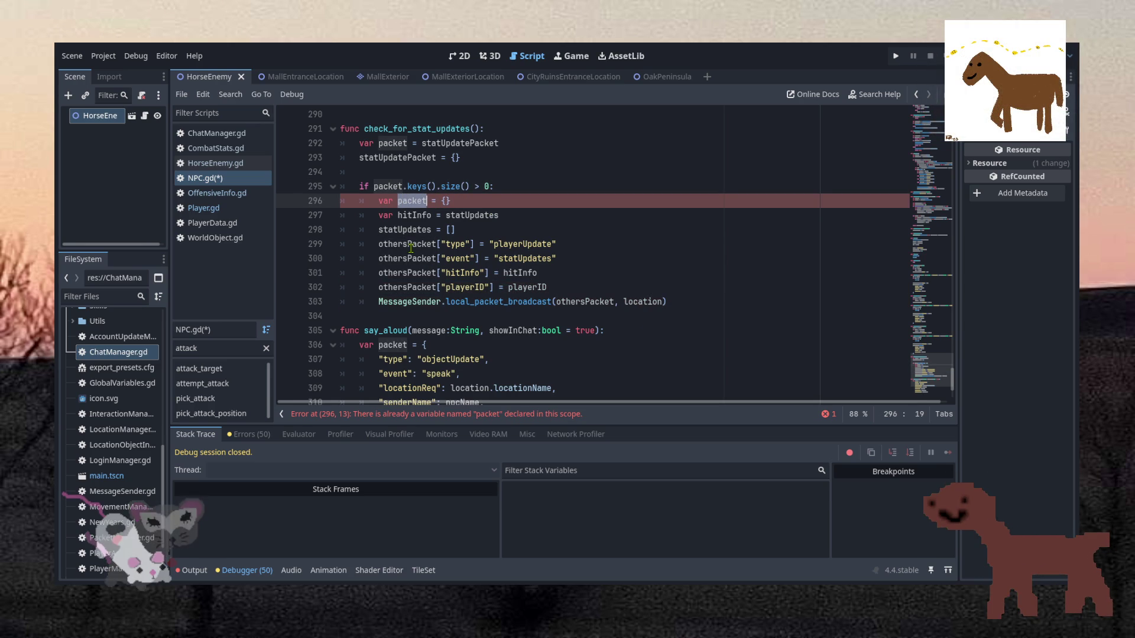
pyautogui.hotkey('ctrl', 'z')
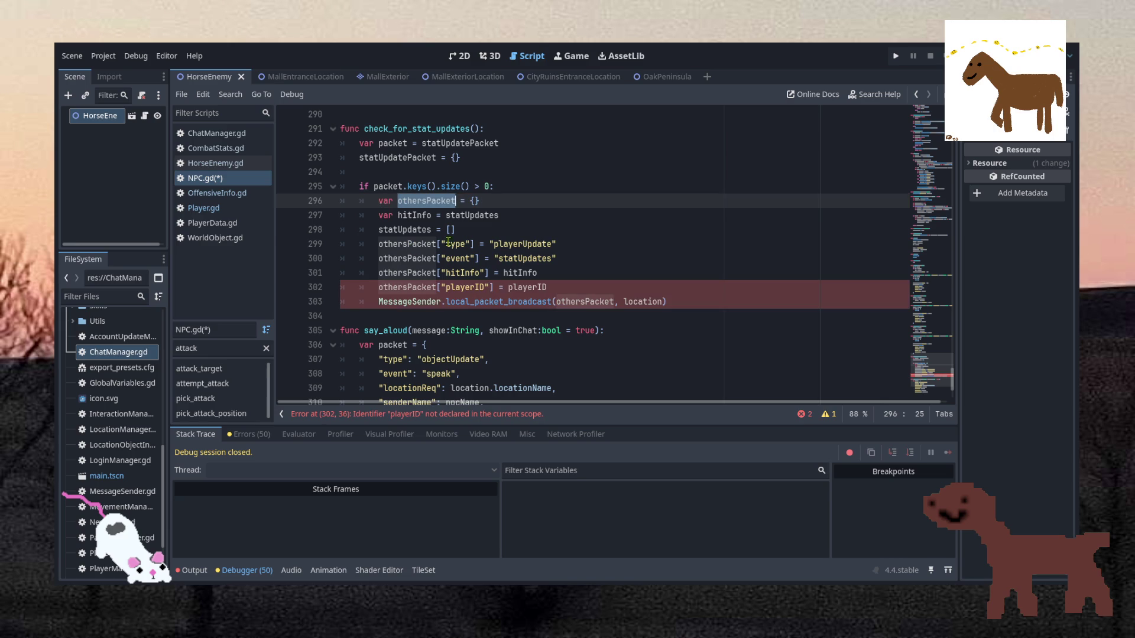
pyautogui.click(491, 228)
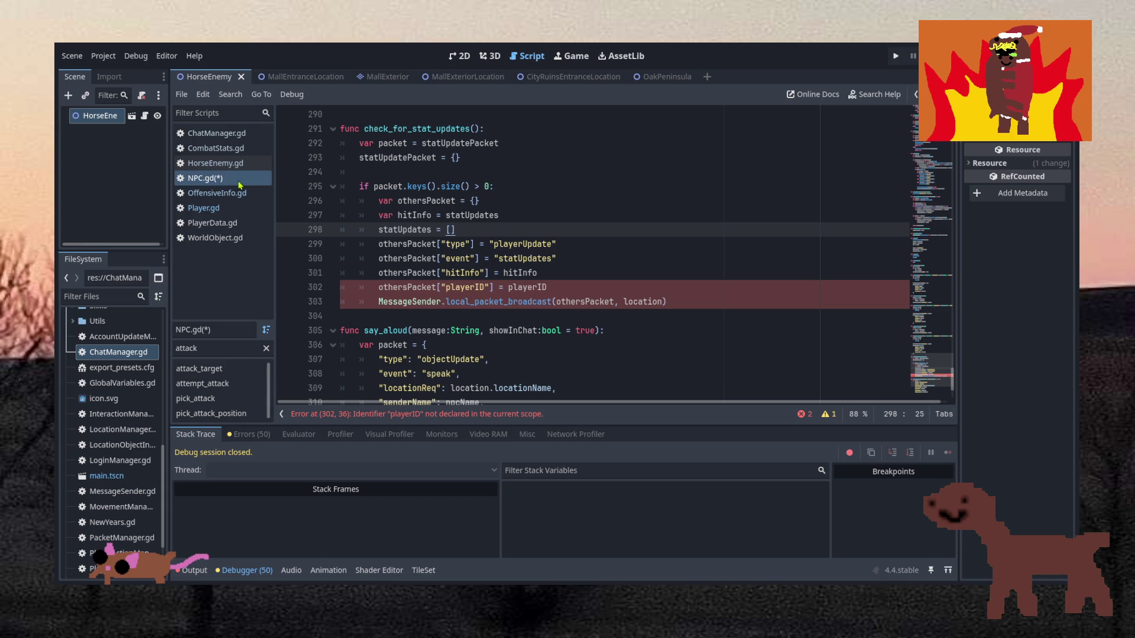
pyautogui.click(201, 208)
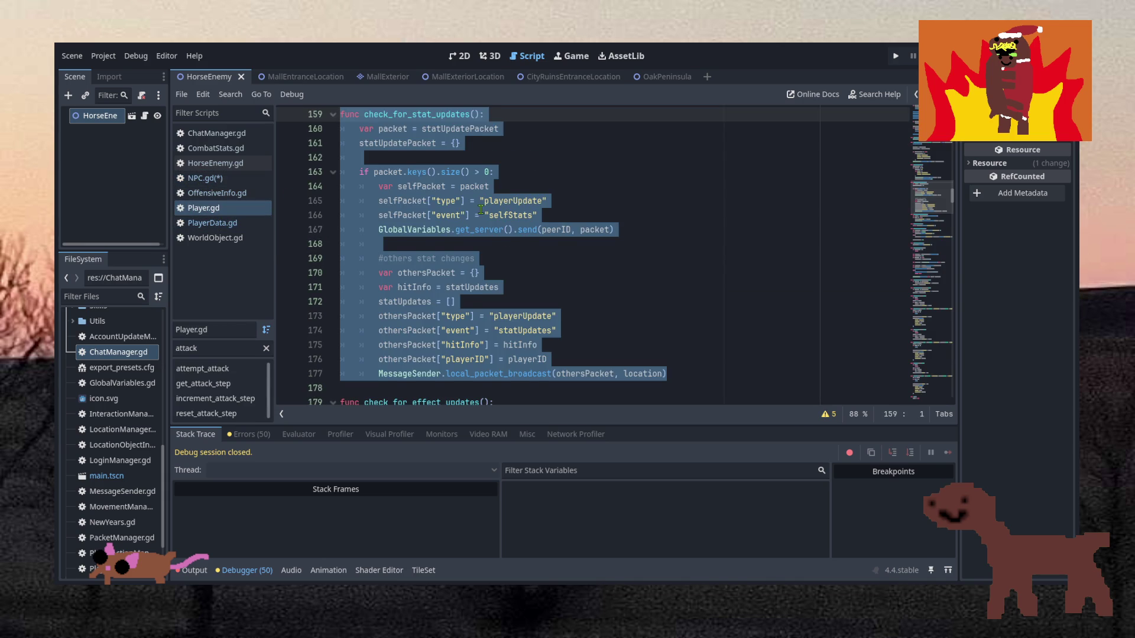
pyautogui.click(481, 211)
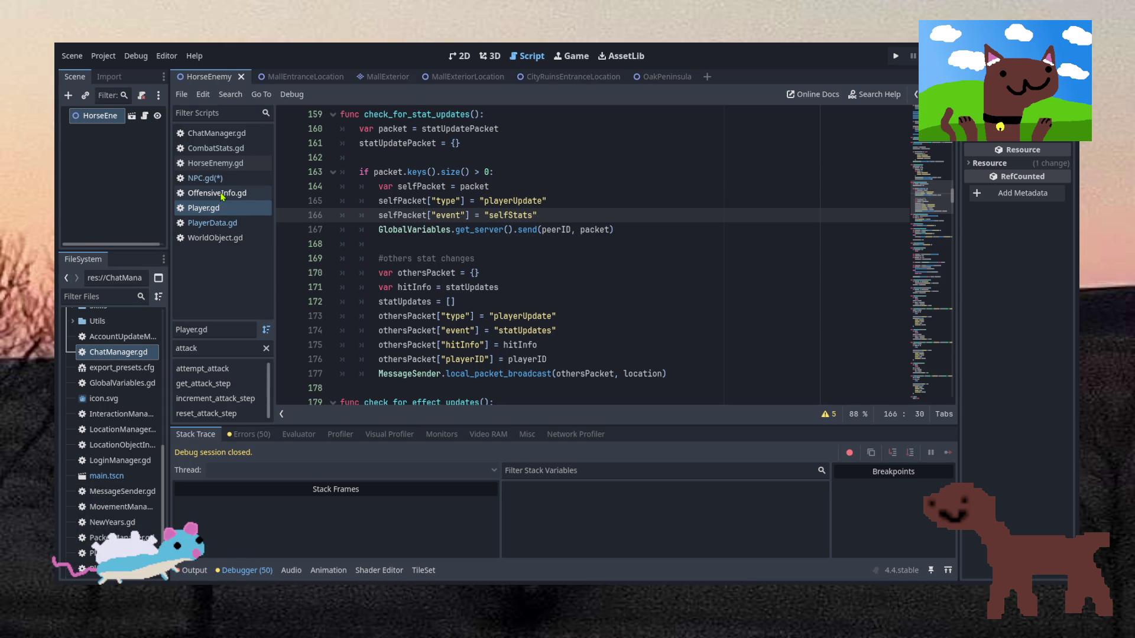
pyautogui.click(222, 196)
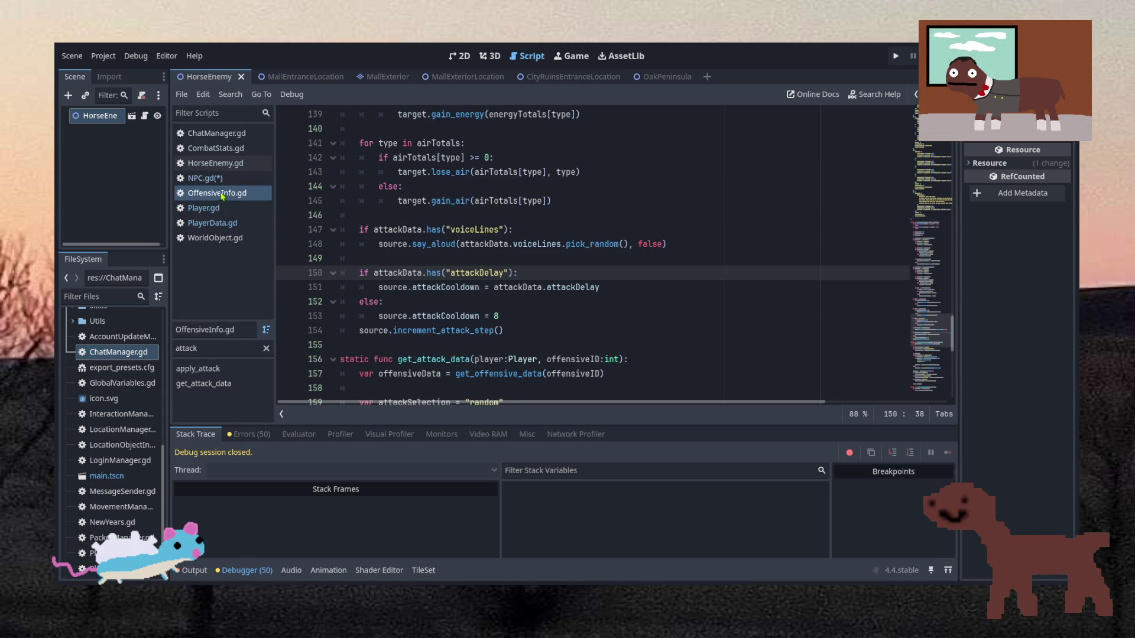
pyautogui.click(220, 178)
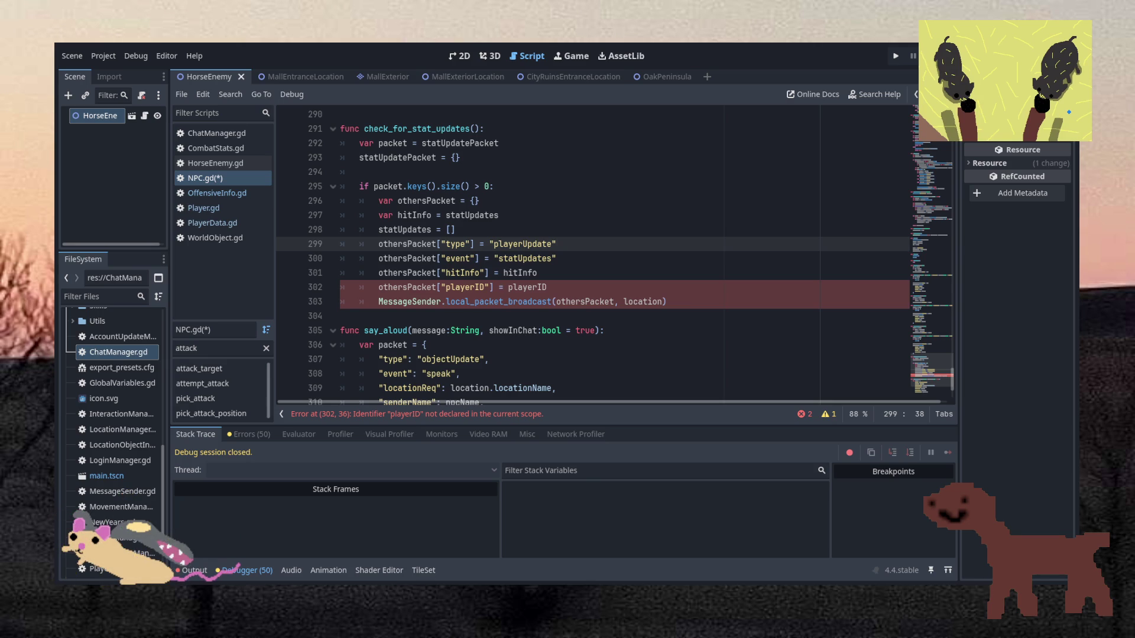
# Rename the playerID key on NPC.gd line 302 to objectID.
pyautogui.click(487, 304)
pyautogui.click(506, 273)
pyautogui.doubleClick(526, 287)
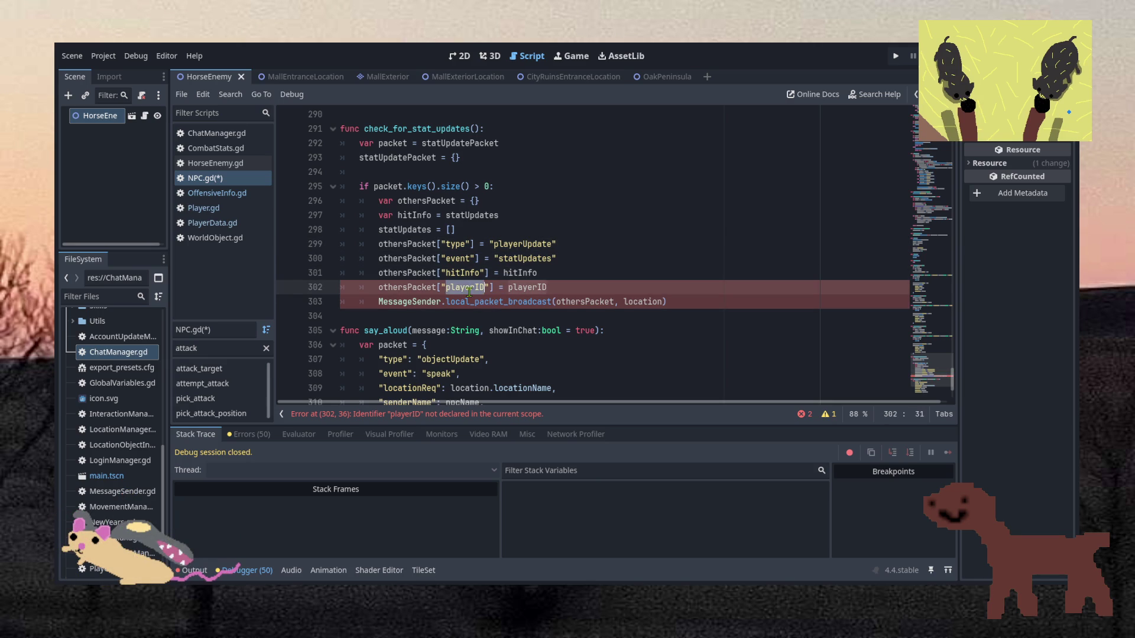
pyautogui.click(481, 272)
pyautogui.click(513, 226)
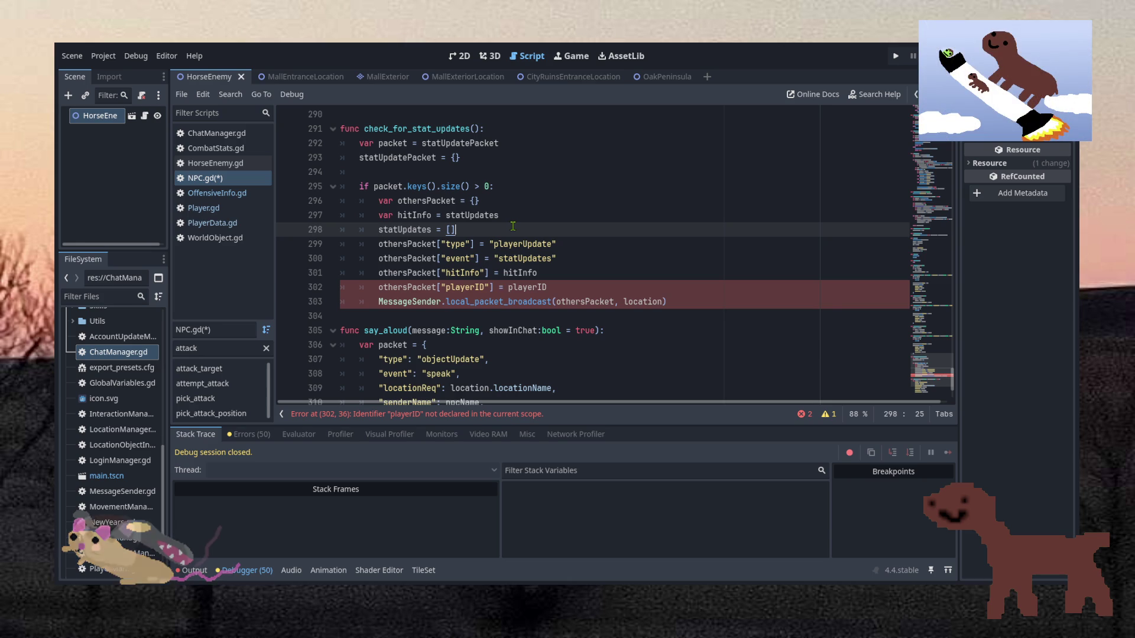
pyautogui.click(461, 273)
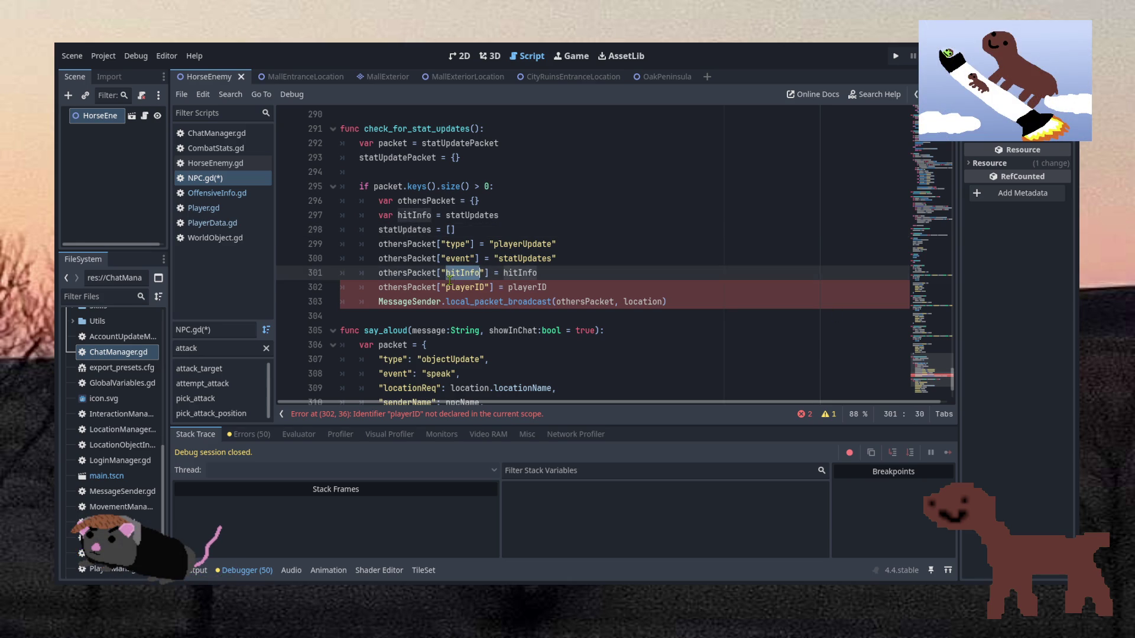
pyautogui.doubleClick(464, 287)
pyautogui.write('o')
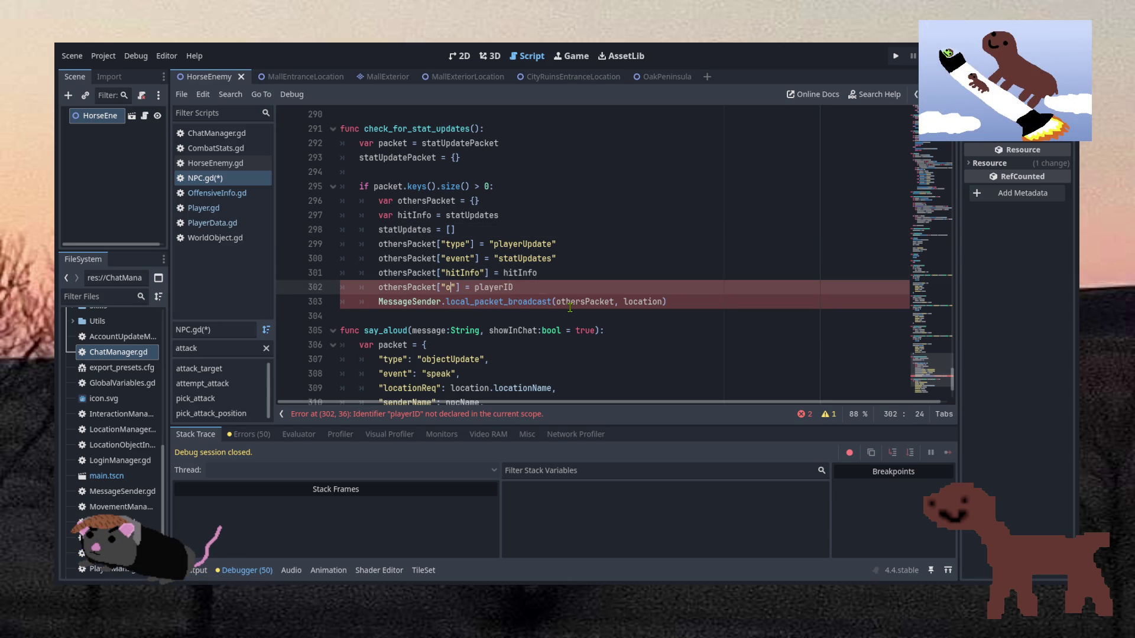
pyautogui.write('bjectID')
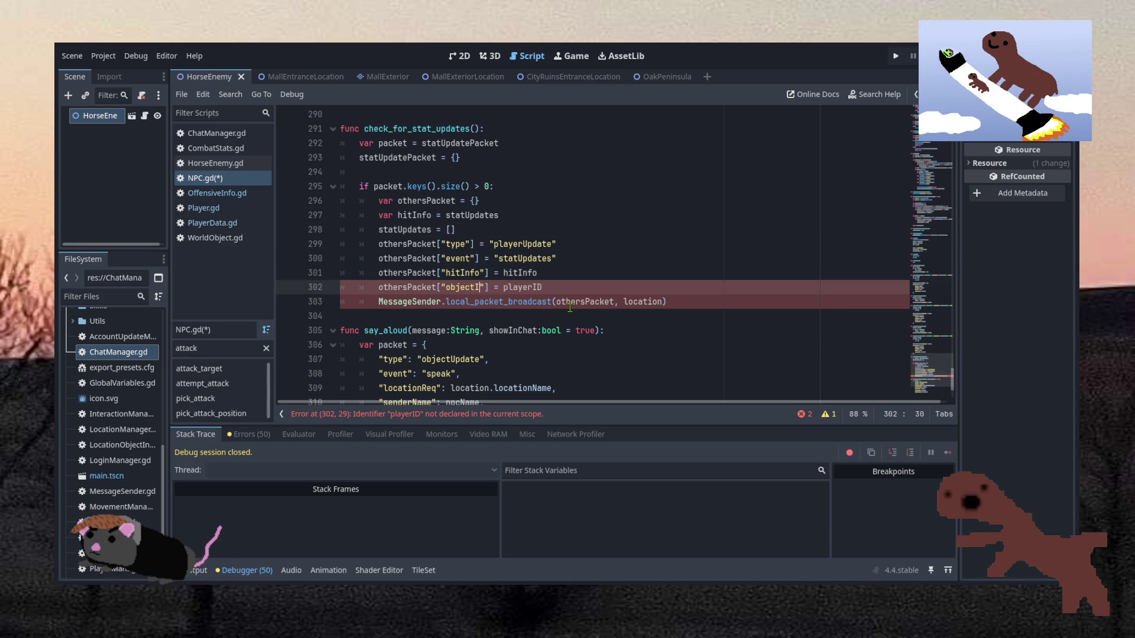
# Replace the playerID value on line 302 with objectID from autocomplete.
pyautogui.doubleClick(528, 286)
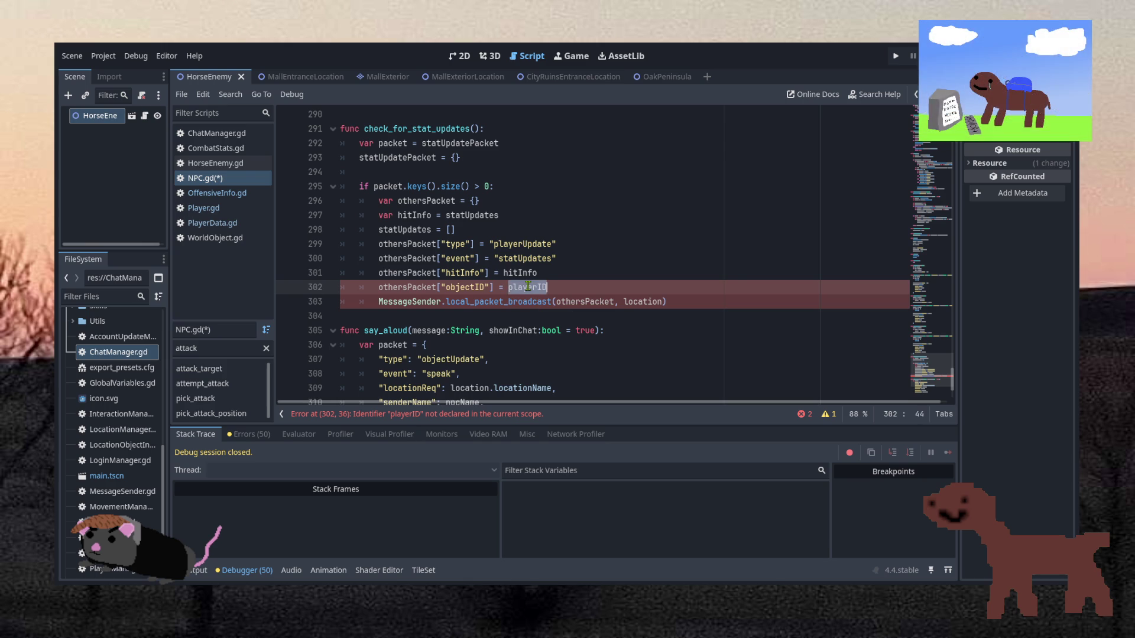
pyautogui.write('obje')
pyautogui.press('Return')
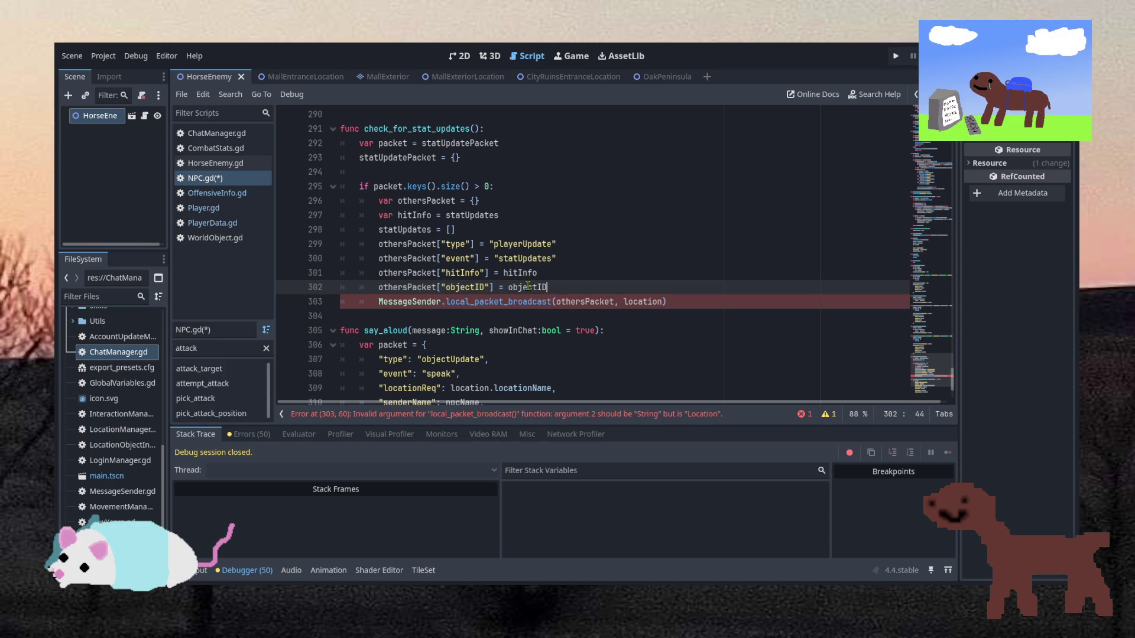
# Switch back to Player.gd, leaving NPC.gd's edits unsaved.
pyautogui.doubleClick(522, 273)
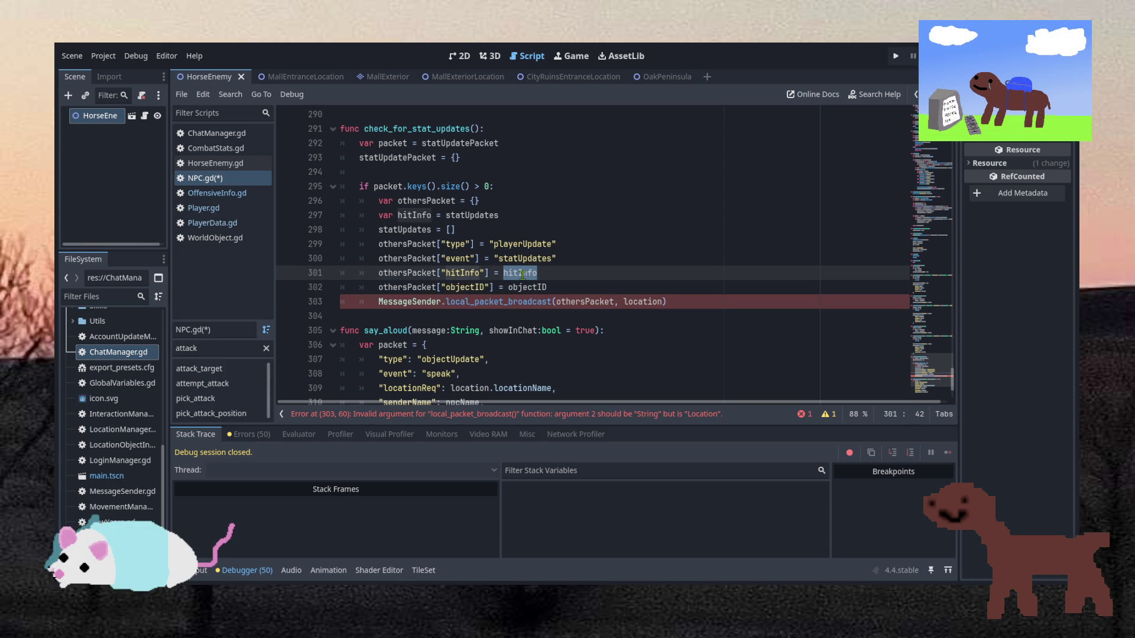
pyautogui.click(487, 187)
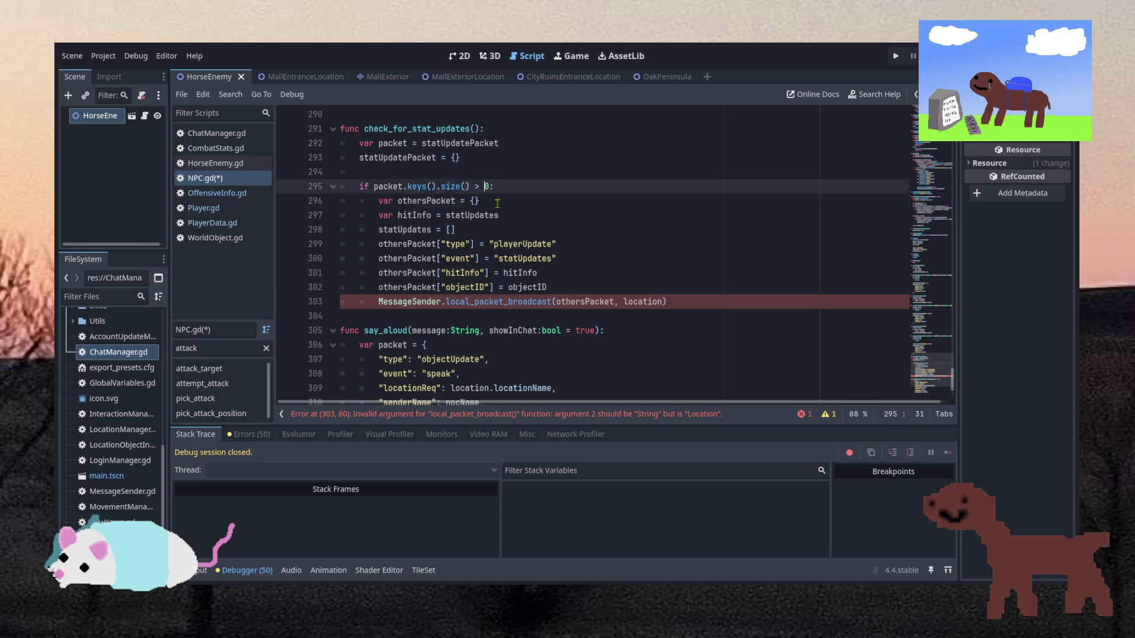
pyautogui.click(480, 201)
pyautogui.click(206, 208)
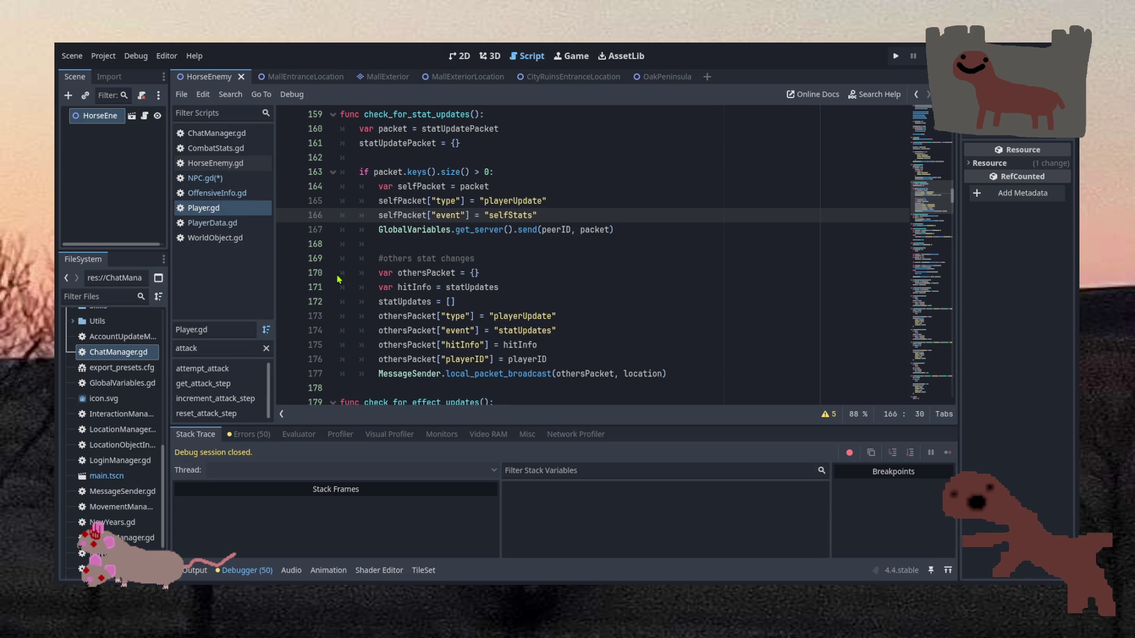
pyautogui.click(444, 333)
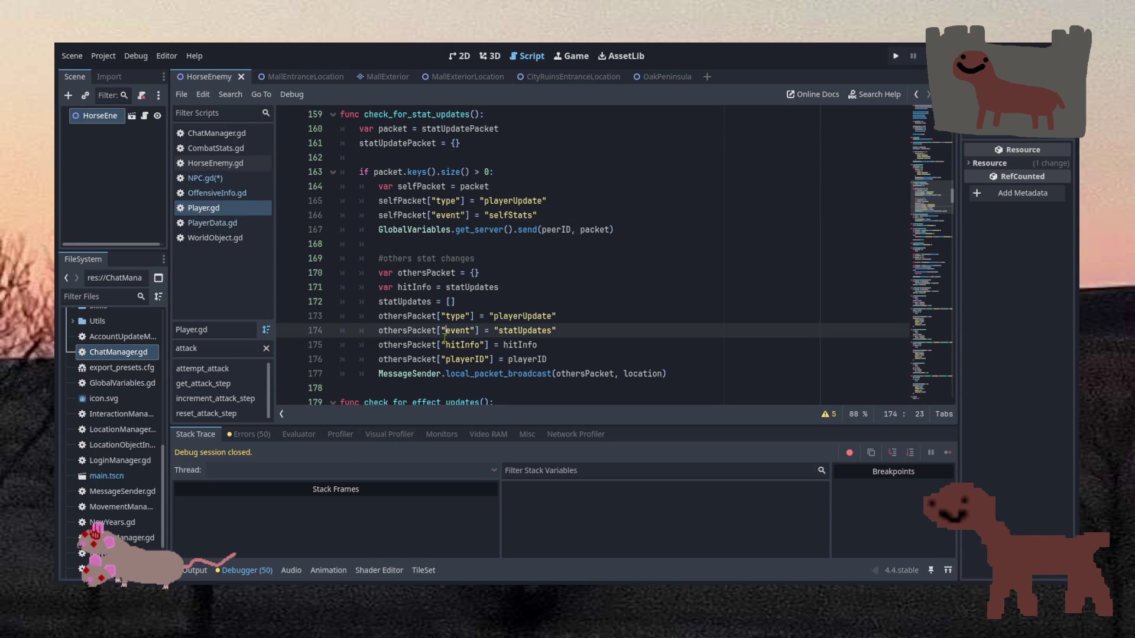
# Search Player.gd for statUpdatePacket and step backward through its 14 matches to the health and air functions.
pyautogui.hotkey('ctrl', 'f')
pyautogui.write('stat')
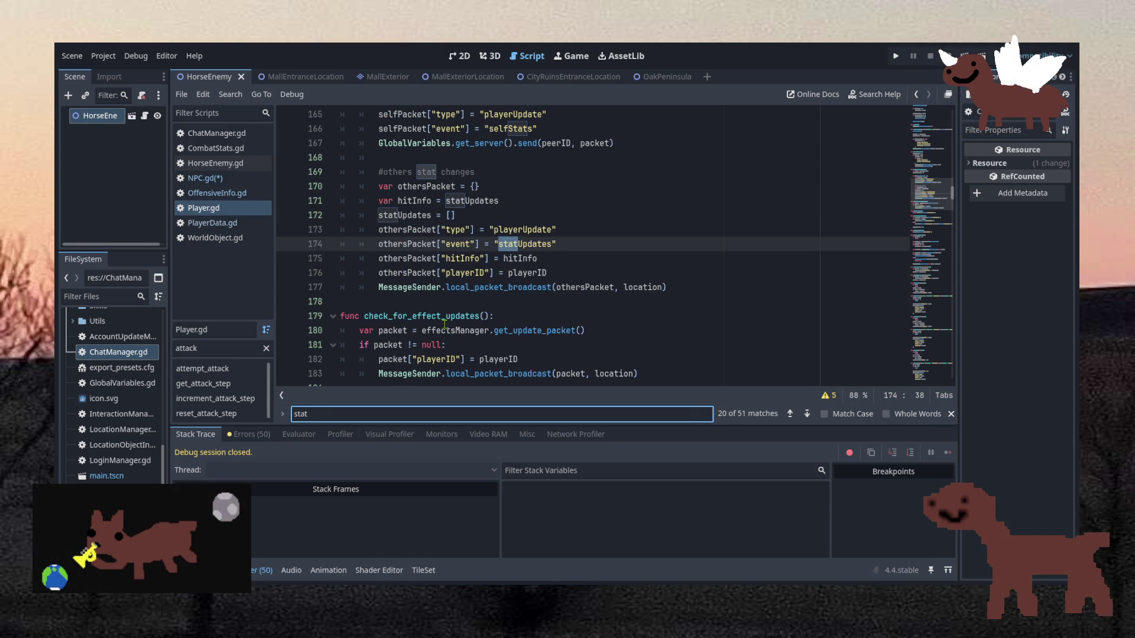
pyautogui.write('UpdateP')
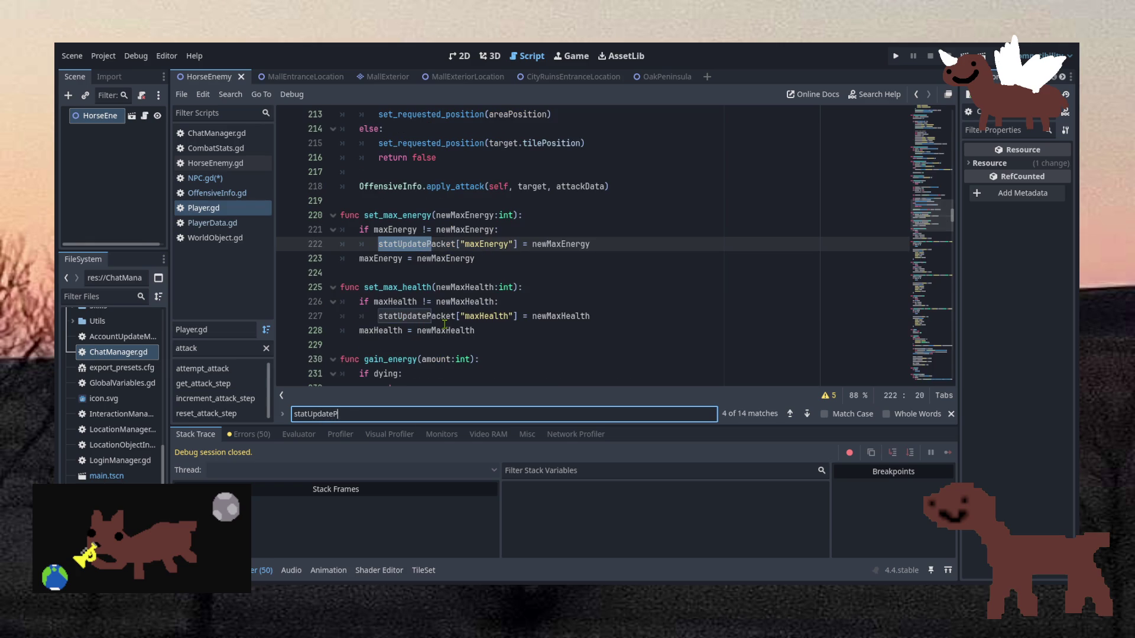
pyautogui.write('ack')
pyautogui.write('et')
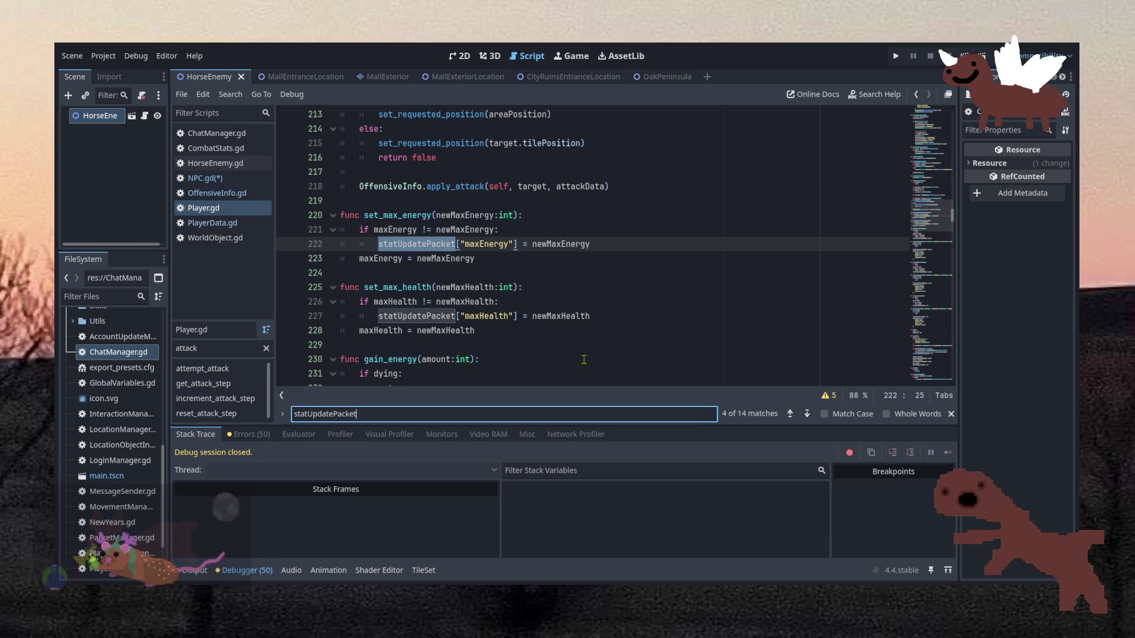
pyautogui.click(790, 414)
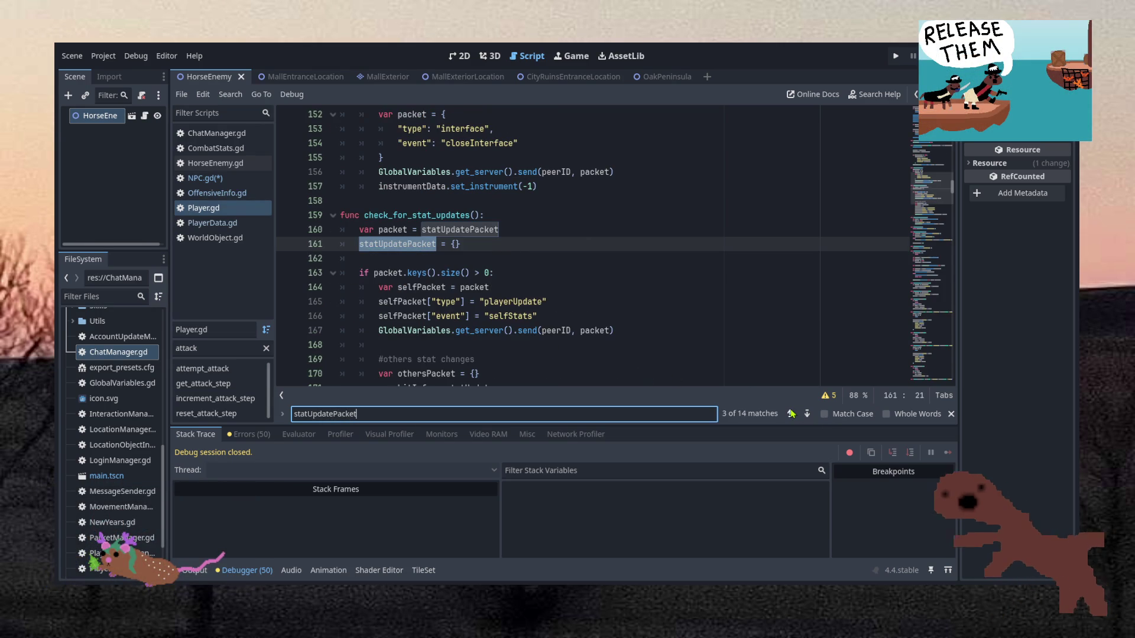
pyautogui.click(791, 414)
pyautogui.click(791, 413)
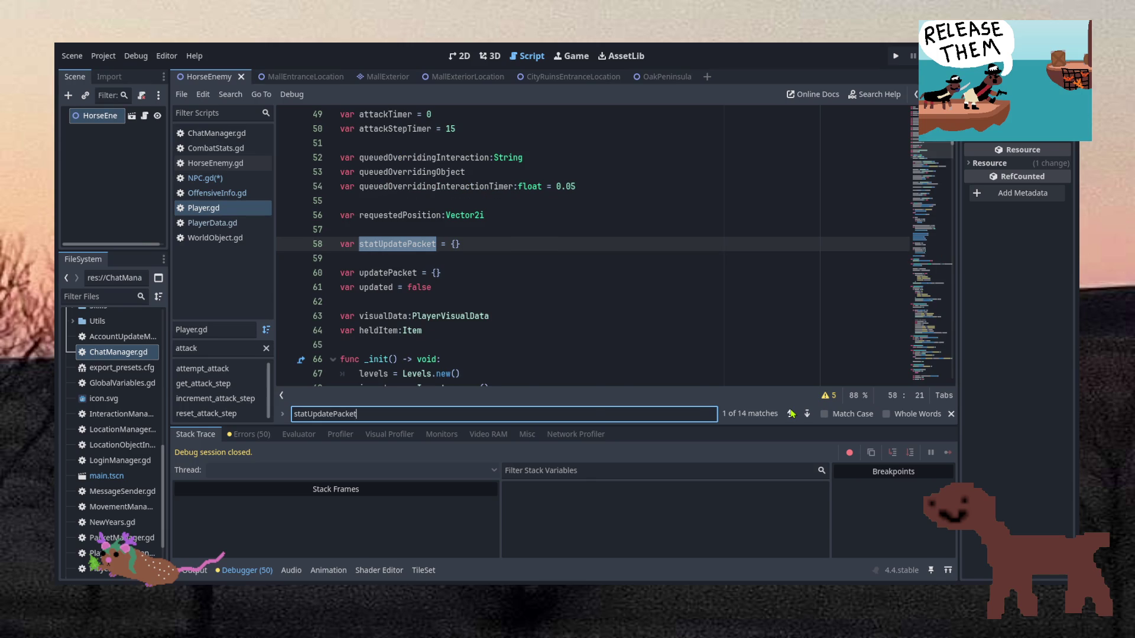
pyautogui.click(791, 413)
pyautogui.click(791, 414)
pyautogui.click(791, 414)
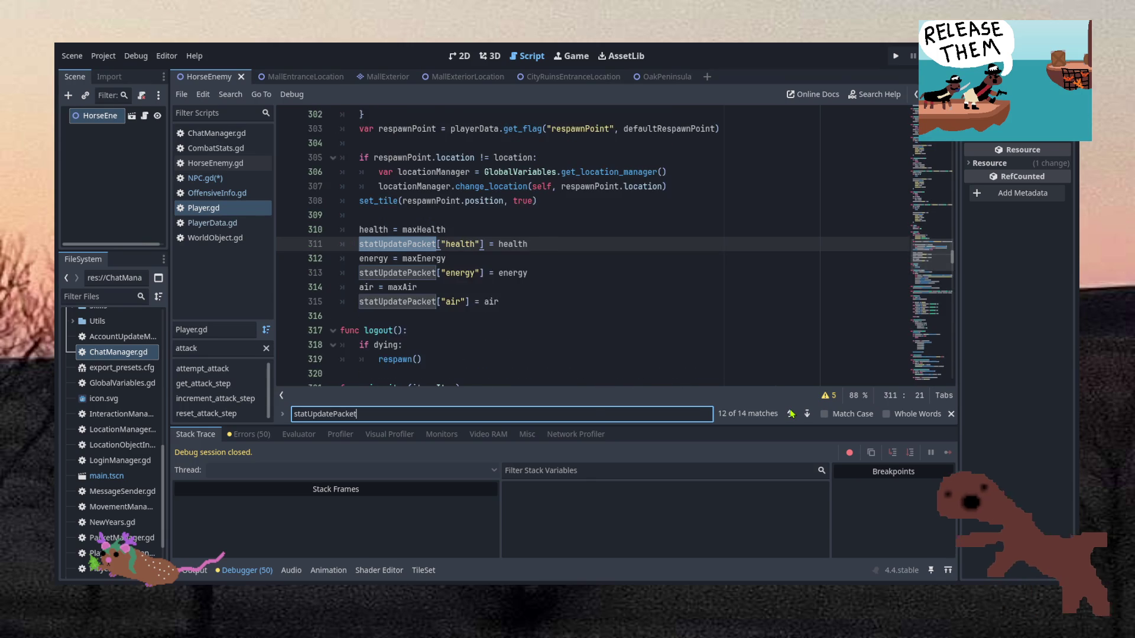
pyautogui.click(791, 414)
pyautogui.click(790, 414)
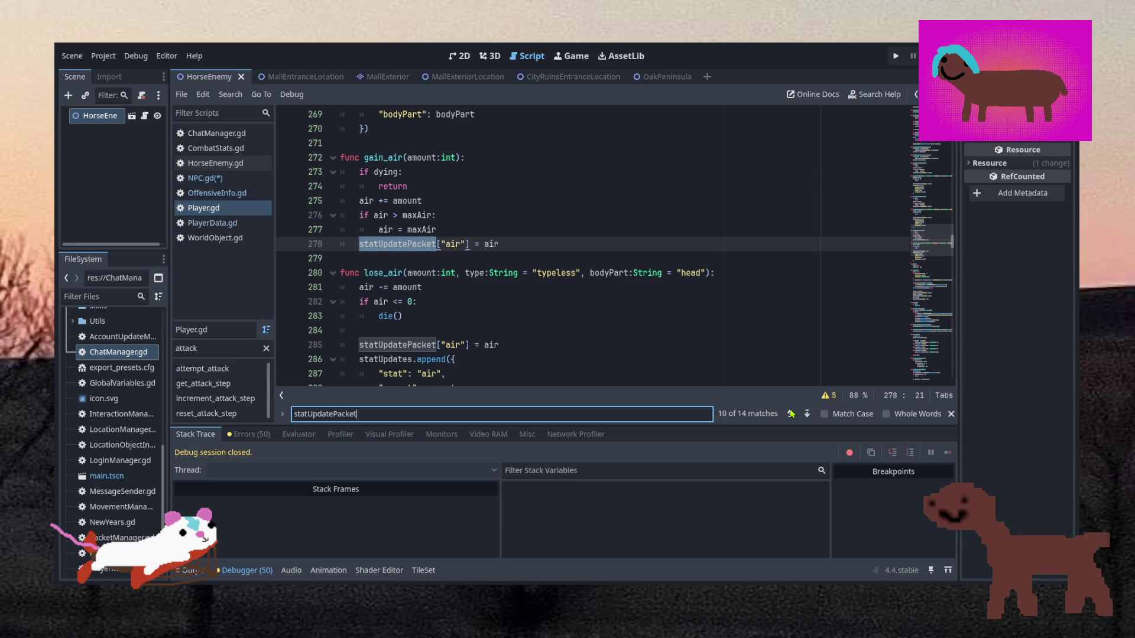
pyautogui.scroll(3, 769, 364)
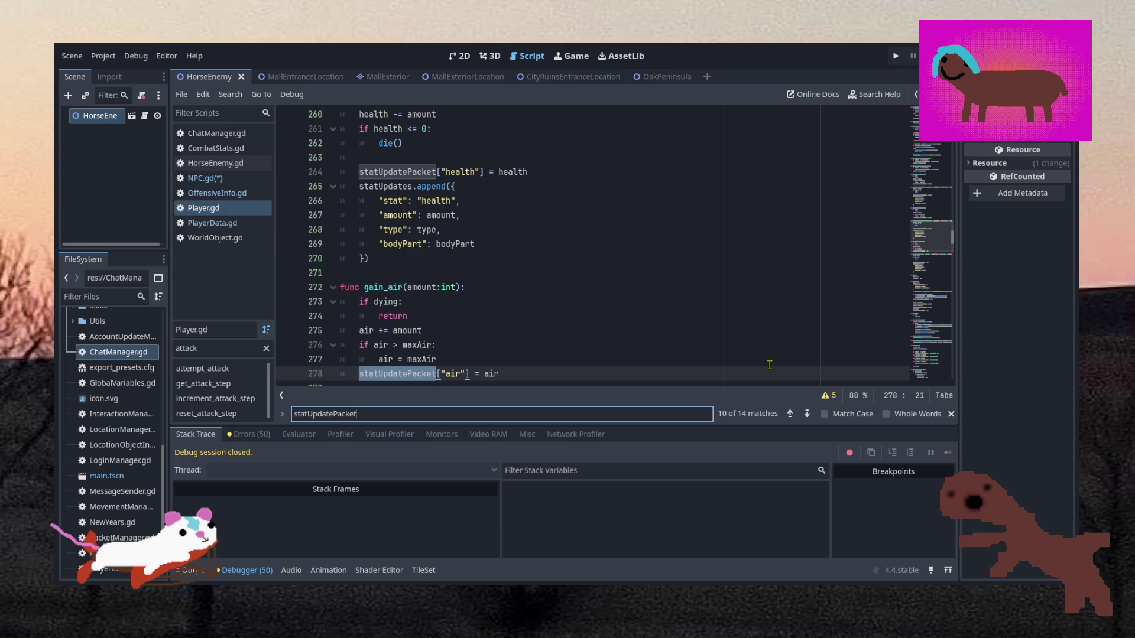
pyautogui.scroll(3, 769, 365)
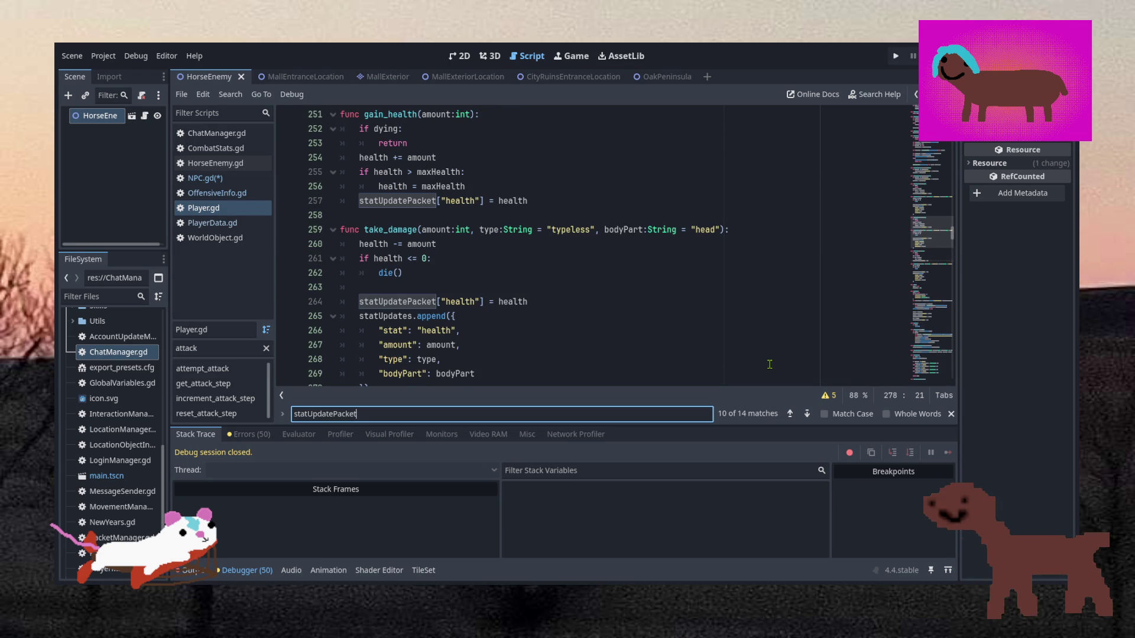
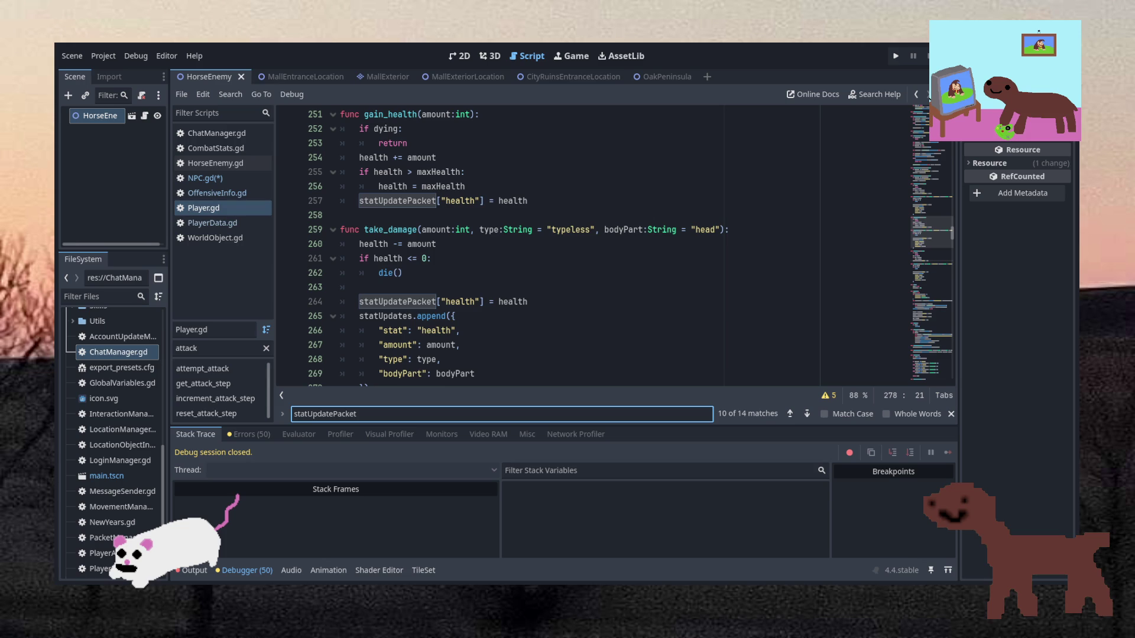
# Review the take_damage stat update block in the Player script.
pyautogui.click(446, 258)
pyautogui.scroll(-2, 446, 269)
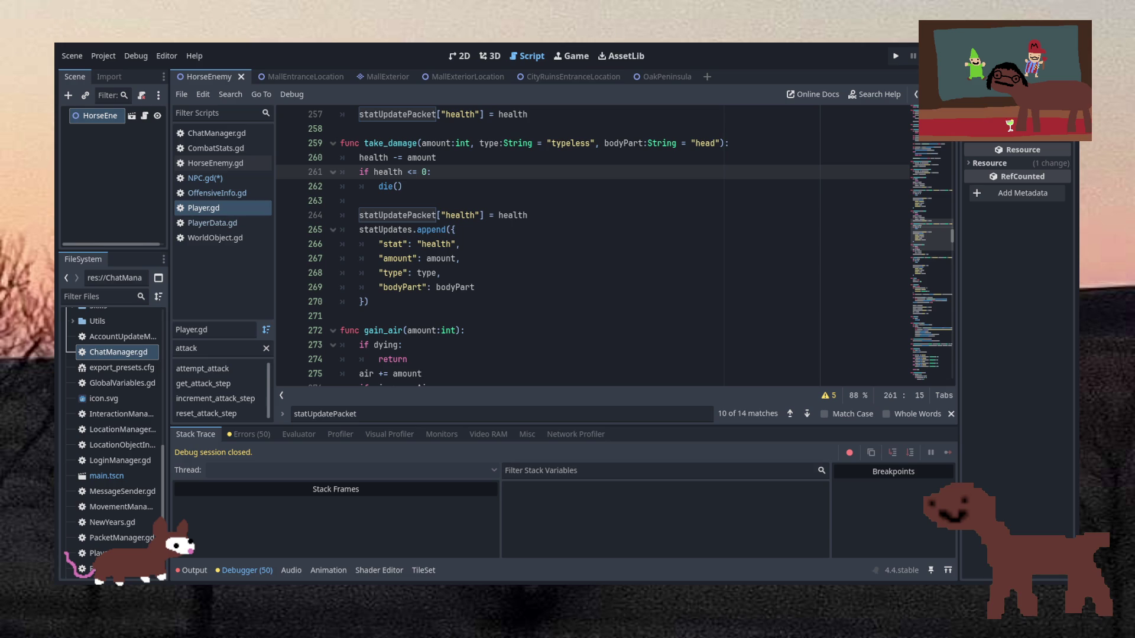
pyautogui.click(449, 287)
pyautogui.scroll(-10, 449, 248)
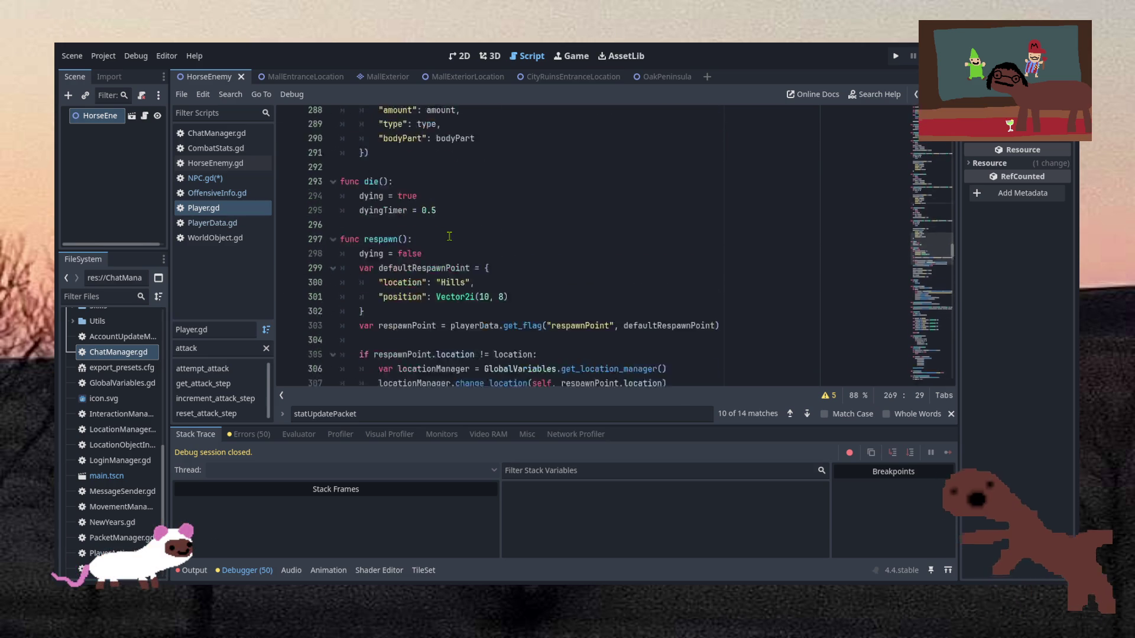
pyautogui.scroll(5, 449, 237)
# Save NPC.gd at check_for_stat_updates, revealing the line-303 argument error.
pyautogui.click(204, 178)
pyautogui.click(542, 229)
pyautogui.hotkey('ctrl', 's')
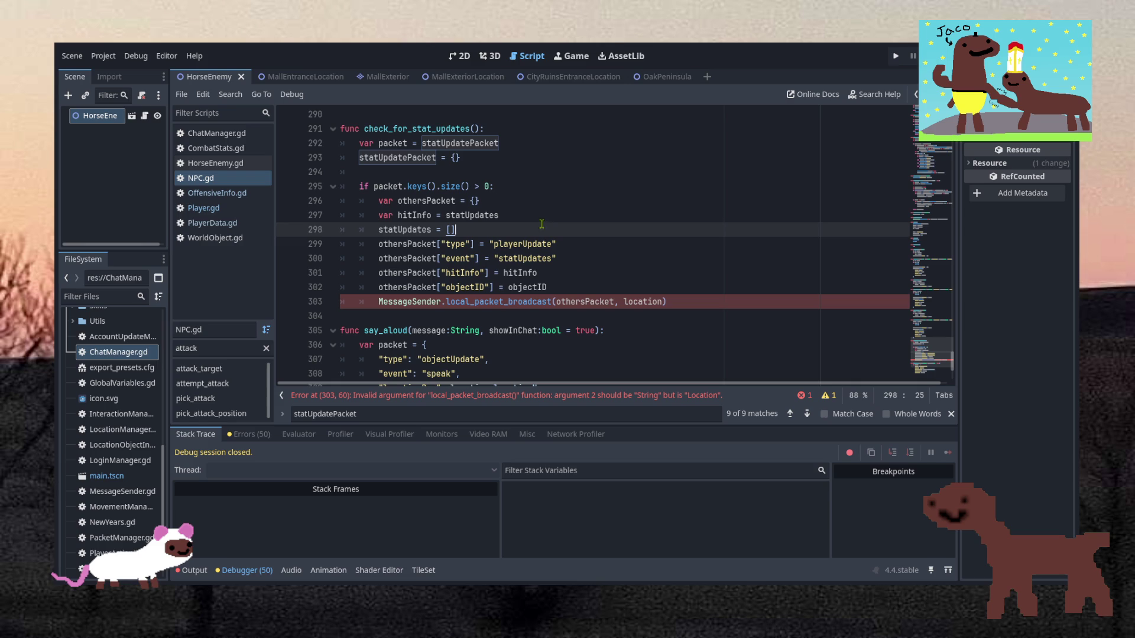
# Append '.name' to location on line 303 of NPC.gd and save the script.
pyautogui.click(539, 190)
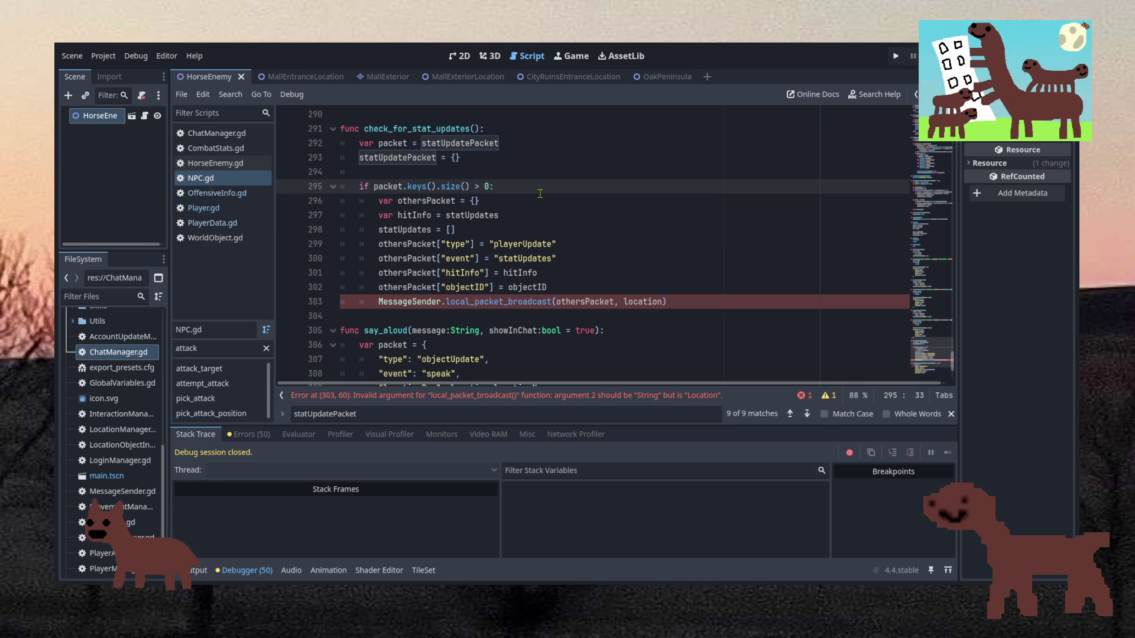
pyautogui.click(661, 302)
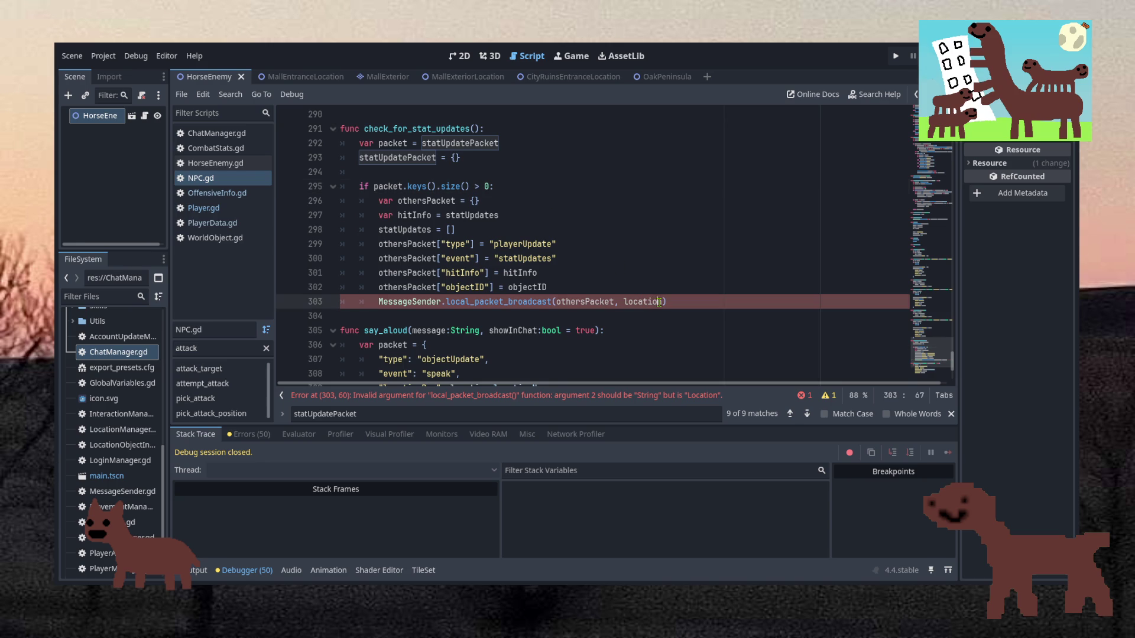
pyautogui.write('.name')
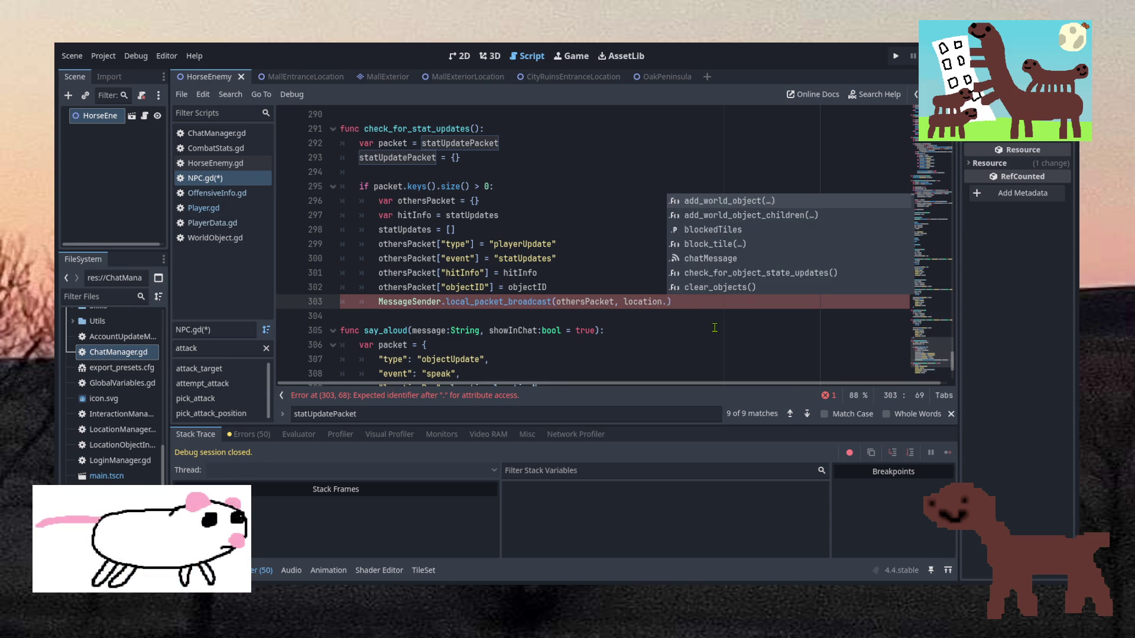
pyautogui.hotkey('ctrl', 's')
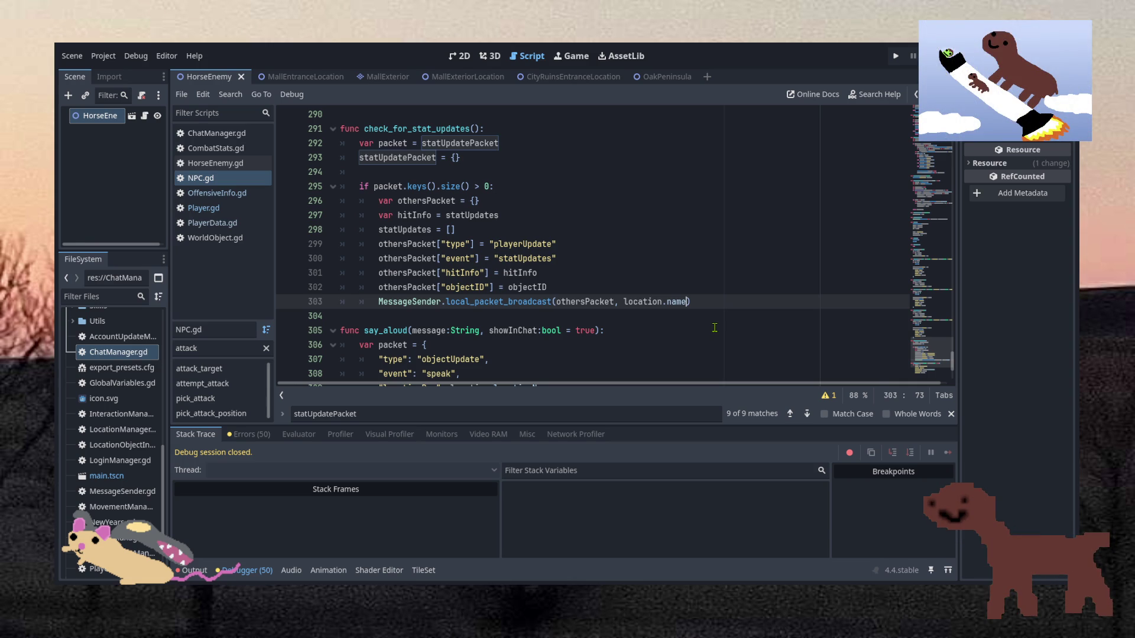
pyautogui.click(714, 328)
pyautogui.press('Up')
pyautogui.press('Up')
pyautogui.press('Up')
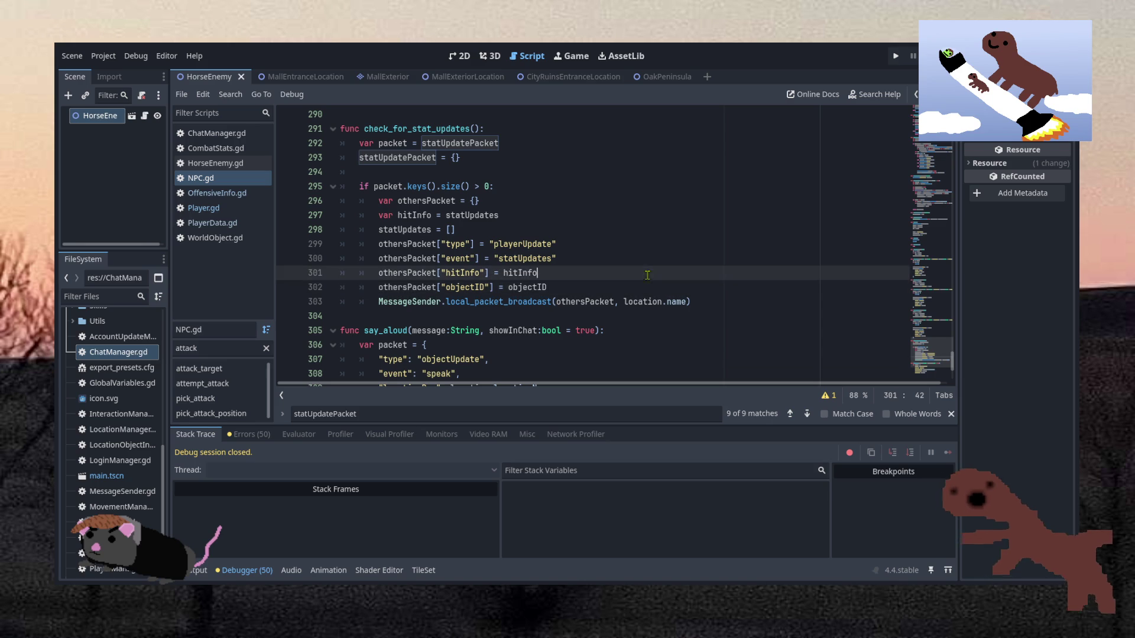
pyautogui.press('Down')
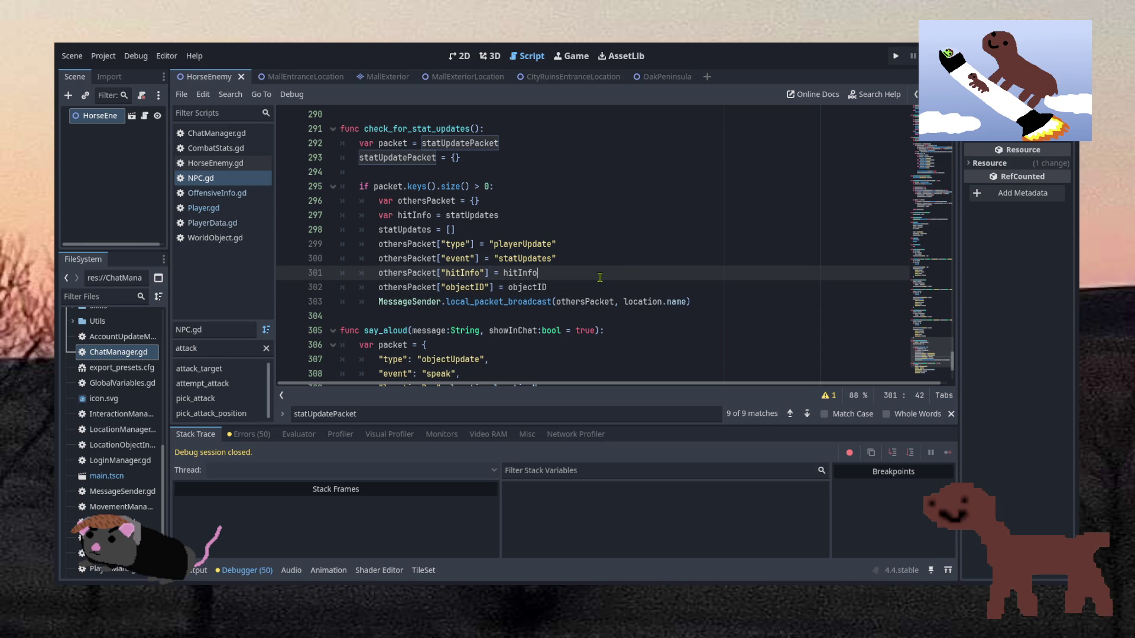
pyautogui.moveTo(600, 277); pyautogui.dragTo(366, 230)
pyautogui.click(594, 269)
pyautogui.moveTo(705, 302); pyautogui.dragTo(695, 260)
pyautogui.click(704, 273)
pyautogui.click(693, 259)
pyautogui.scroll(2, 558, 209)
pyautogui.scroll(-2, 560, 222)
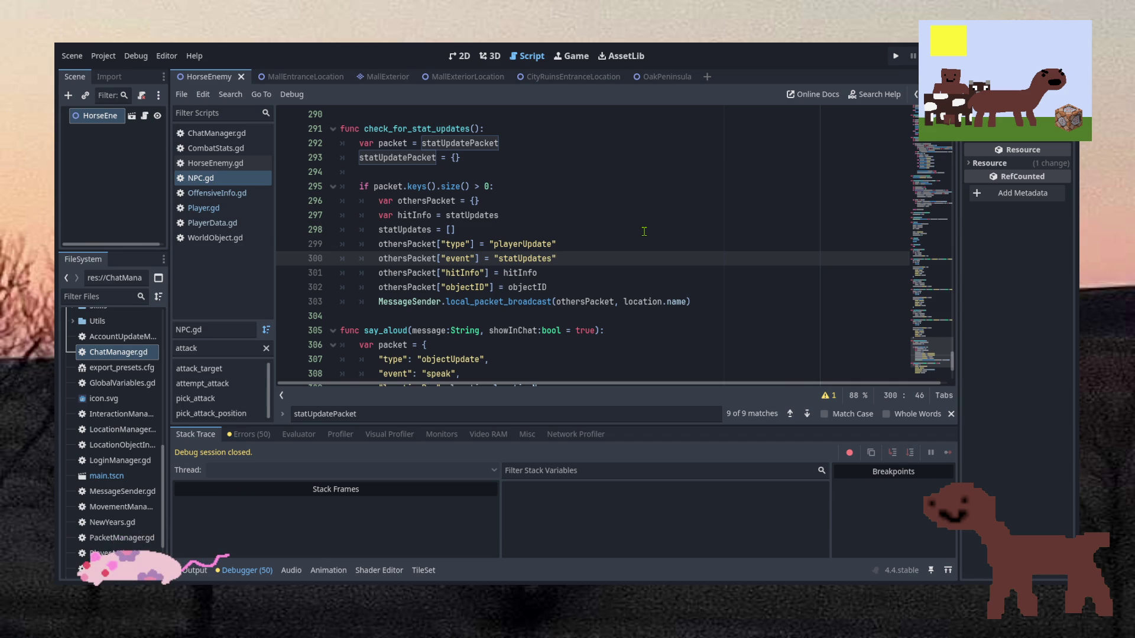
pyautogui.moveTo(523, 244); pyautogui.dragTo(495, 244)
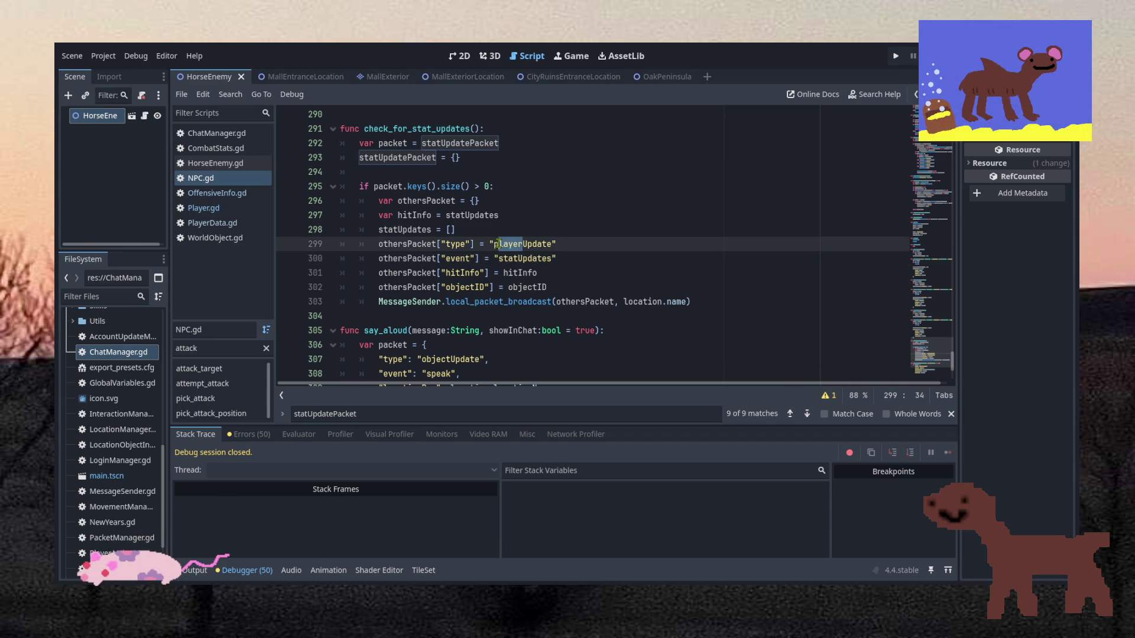
# Enter 'object', then inspect the statUpdates event line and the line-303 broadcast call.
pyautogui.write('object')
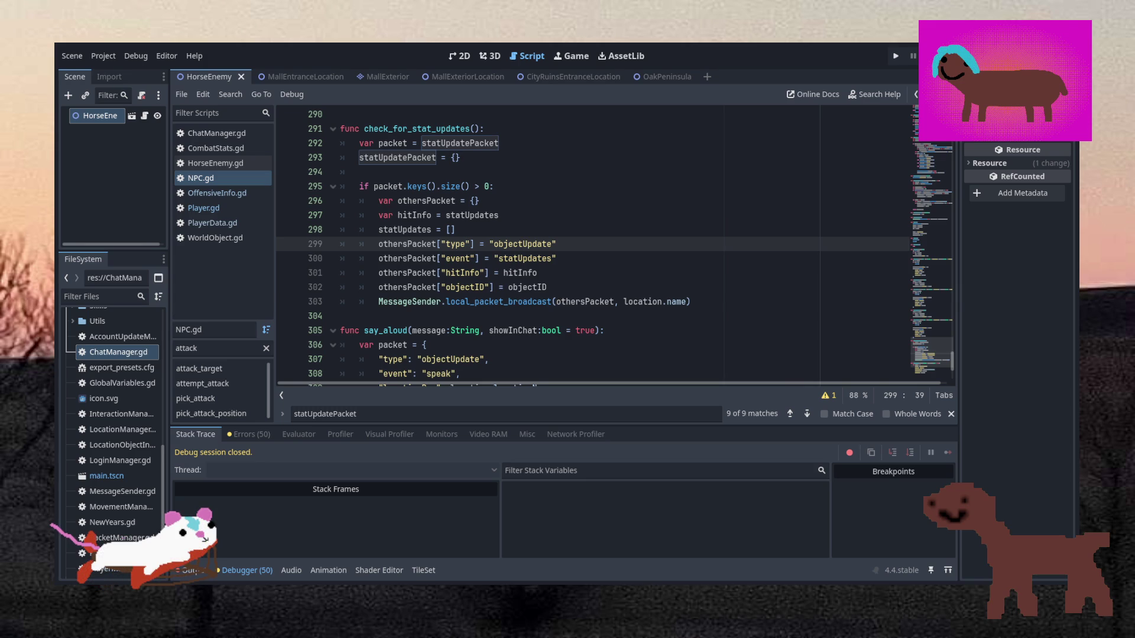
pyautogui.scroll(-1, 499, 215)
pyautogui.click(499, 215)
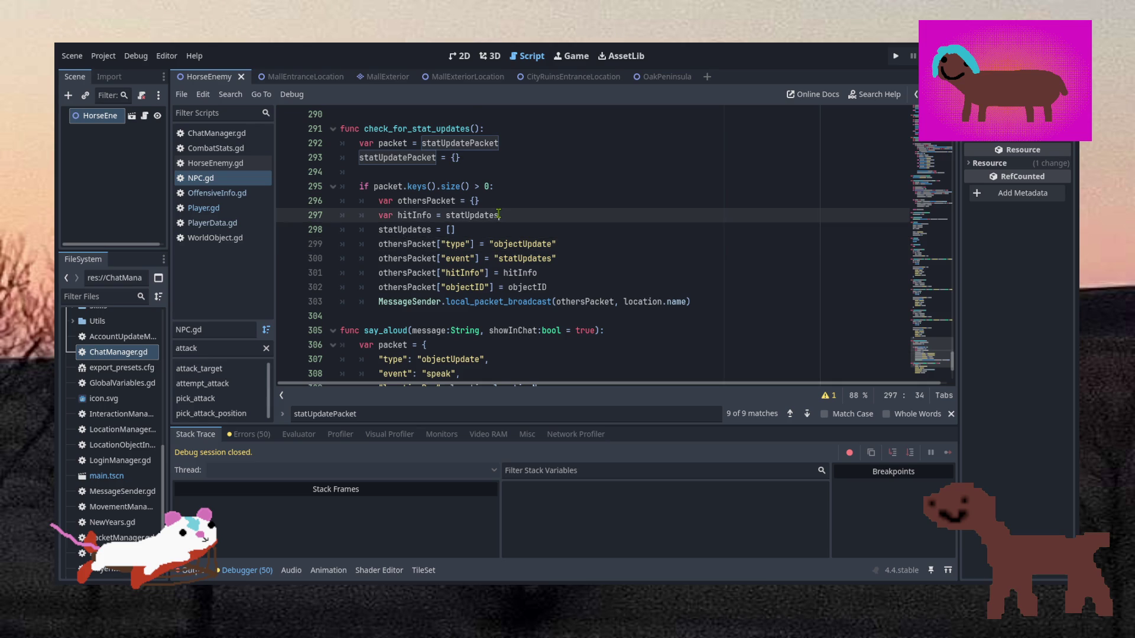
pyautogui.scroll(-2, 500, 215)
pyautogui.scroll(2, 499, 215)
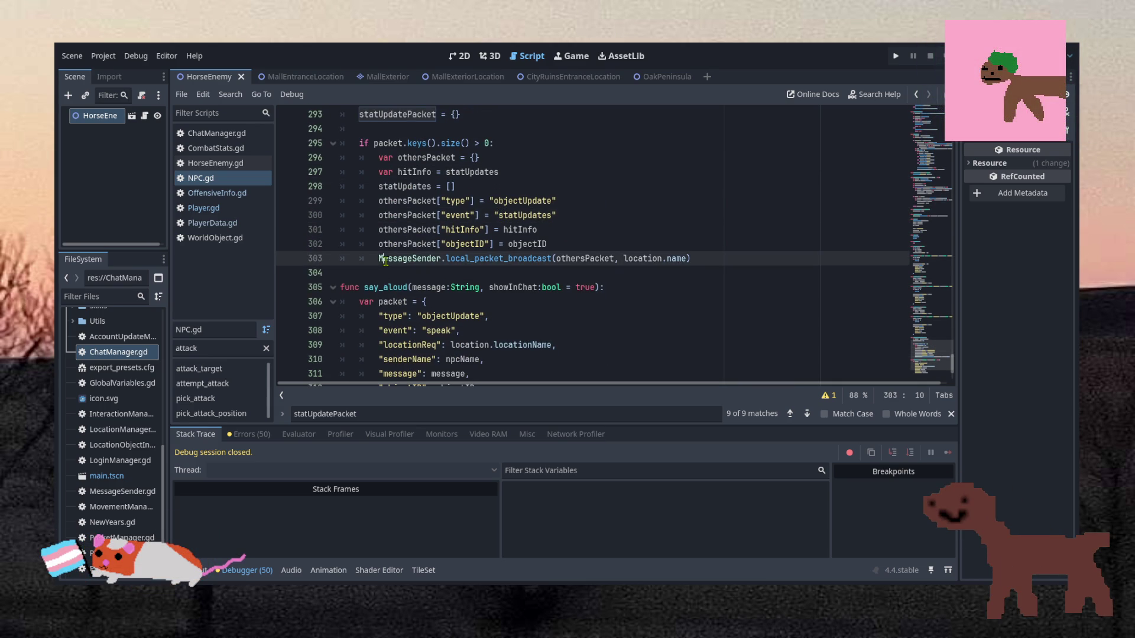
pyautogui.moveTo(385, 261); pyautogui.dragTo(711, 261)
pyautogui.click(711, 261)
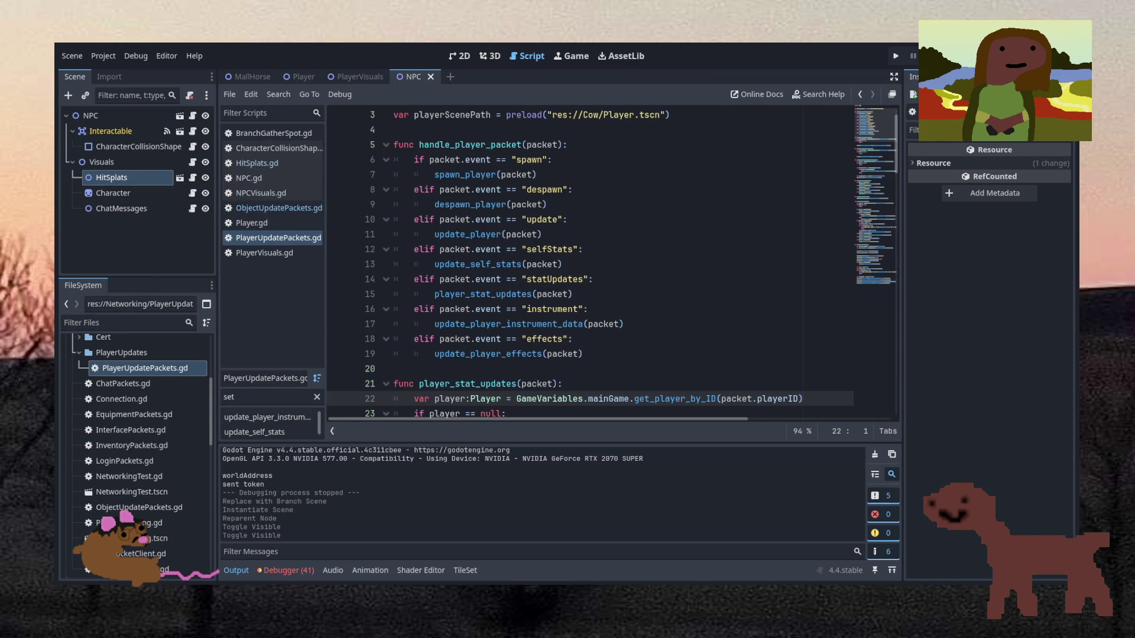
# Review the instrument and effects branches in PlayerUpdatePackets.gd.
pyautogui.click(603, 324)
pyautogui.scroll(-2, 600, 343)
pyautogui.scroll(2, 601, 349)
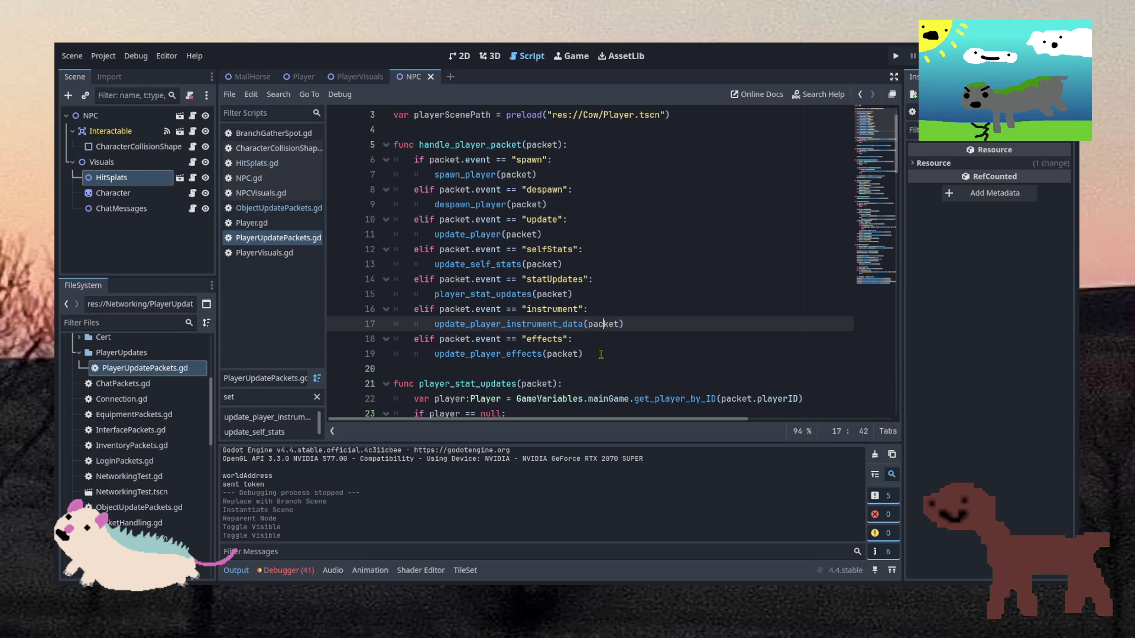
pyautogui.click(601, 354)
pyautogui.scroll(-1, 635, 315)
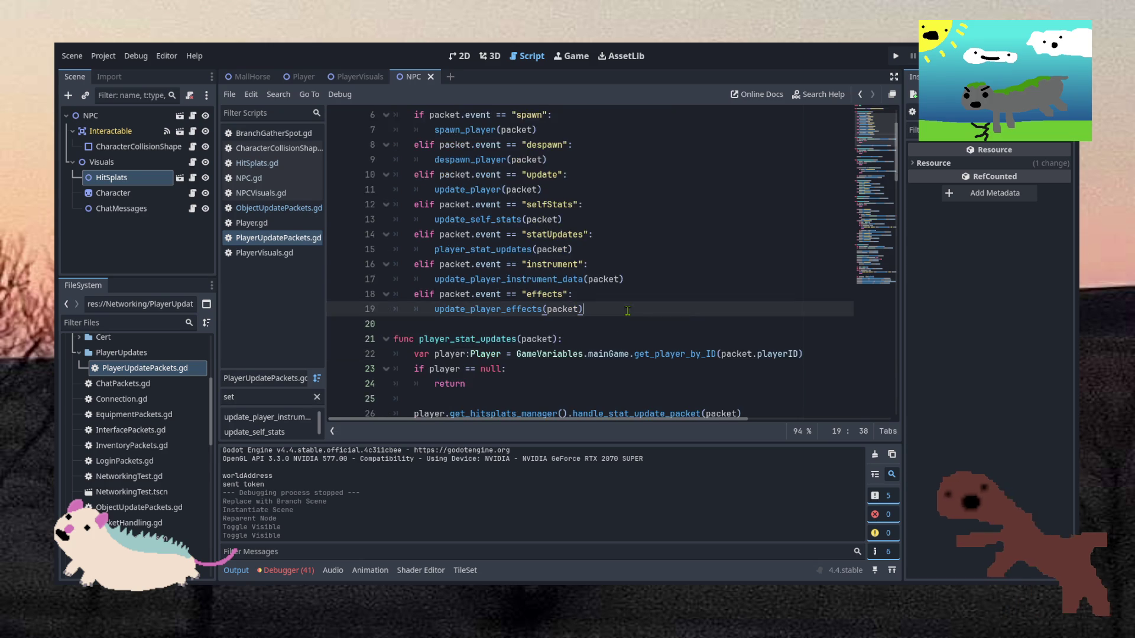
pyautogui.scroll(2, 627, 311)
pyautogui.scroll(-1, 504, 277)
pyautogui.scroll(1, 503, 278)
# Select the statUpdates branch on lines 14–15, then switch to ObjectUpdatePackets.gd.
pyautogui.moveTo(574, 324); pyautogui.dragTo(598, 294)
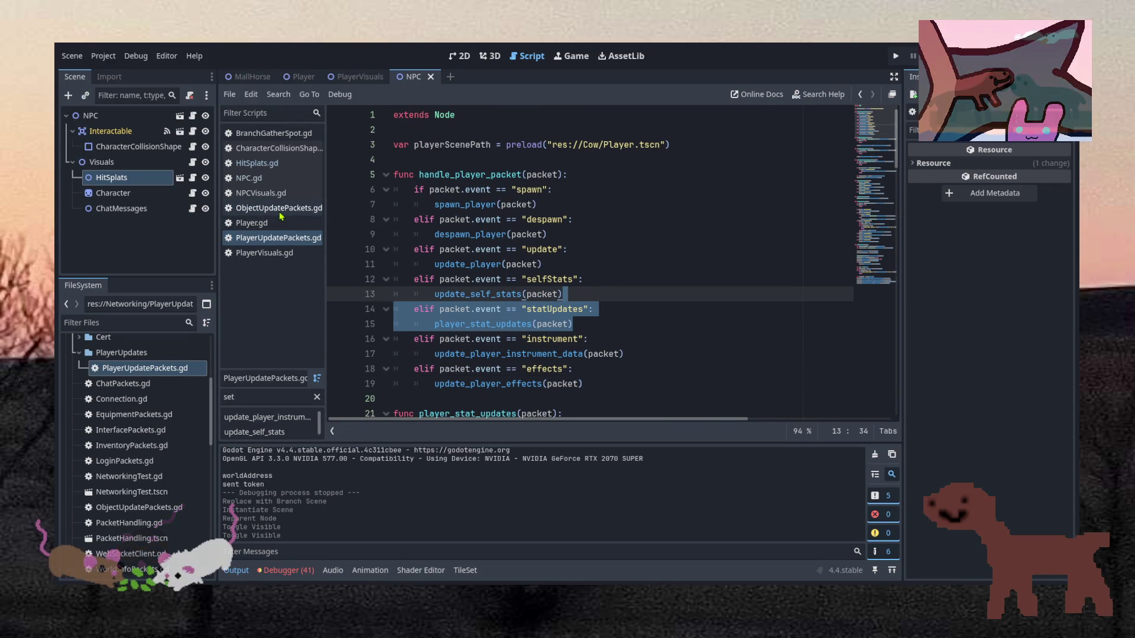
pyautogui.click(573, 249)
pyautogui.moveTo(597, 264)
pyautogui.mouseDown()
pyautogui.moveTo(598, 294)
pyautogui.moveTo(598, 264)
pyautogui.mouseUp()
pyautogui.click(598, 279)
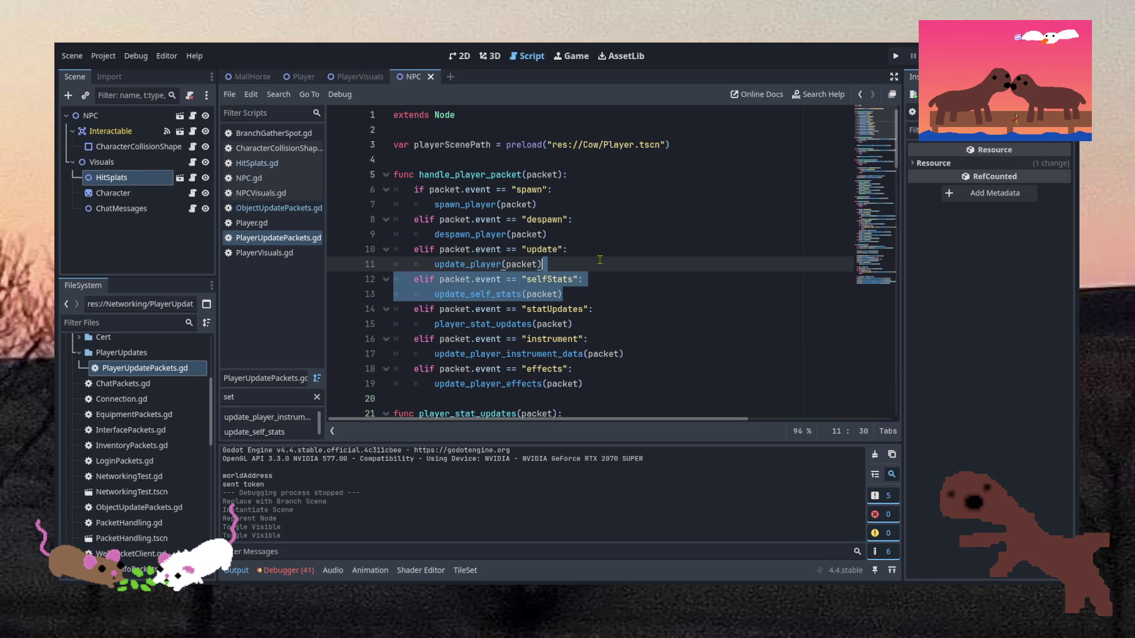
pyautogui.click(594, 309)
pyautogui.click(592, 324)
pyautogui.moveTo(592, 325); pyautogui.dragTo(598, 295)
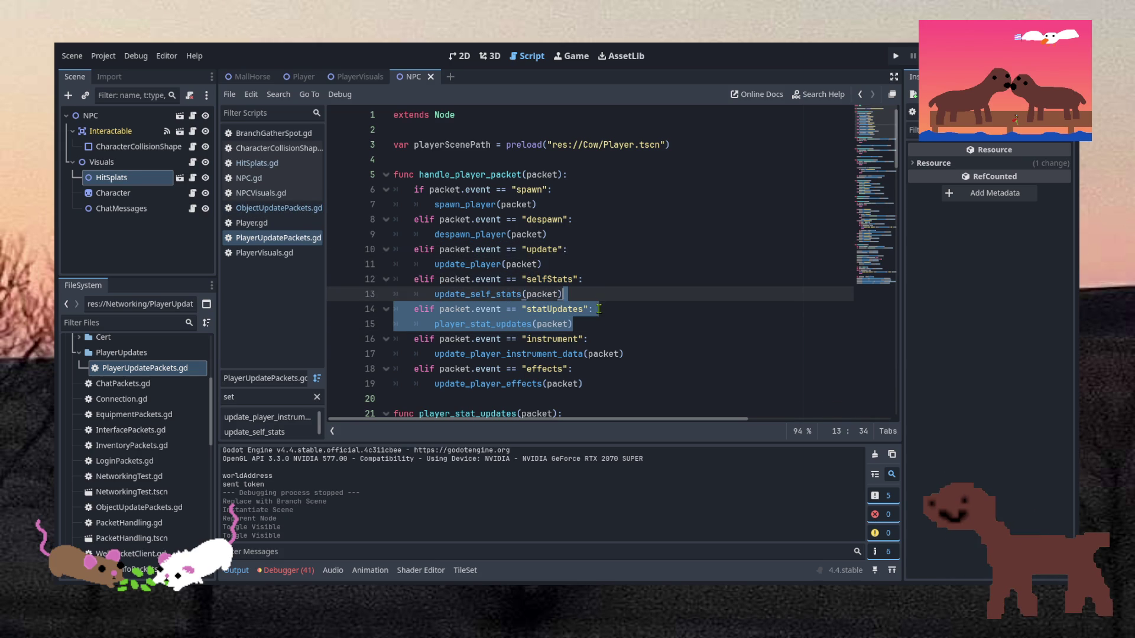
pyautogui.click(592, 325)
pyautogui.click(279, 208)
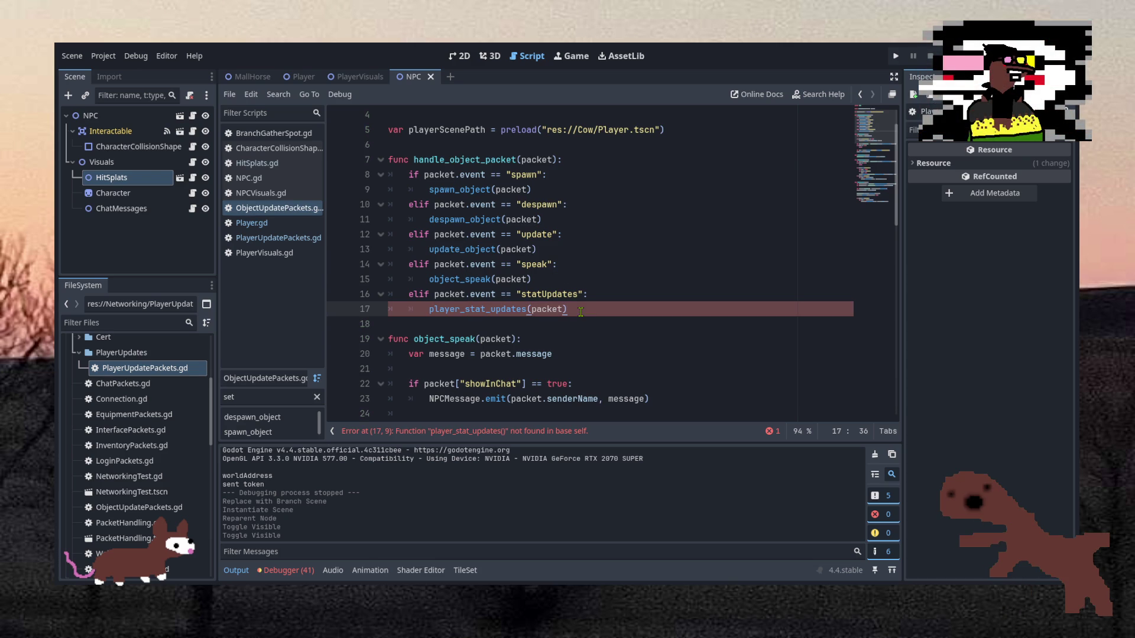
# Change the line-17 call in ObjectUpdatePackets.gd to object_stat_updates.
pyautogui.moveTo(466, 308); pyautogui.dragTo(427, 311)
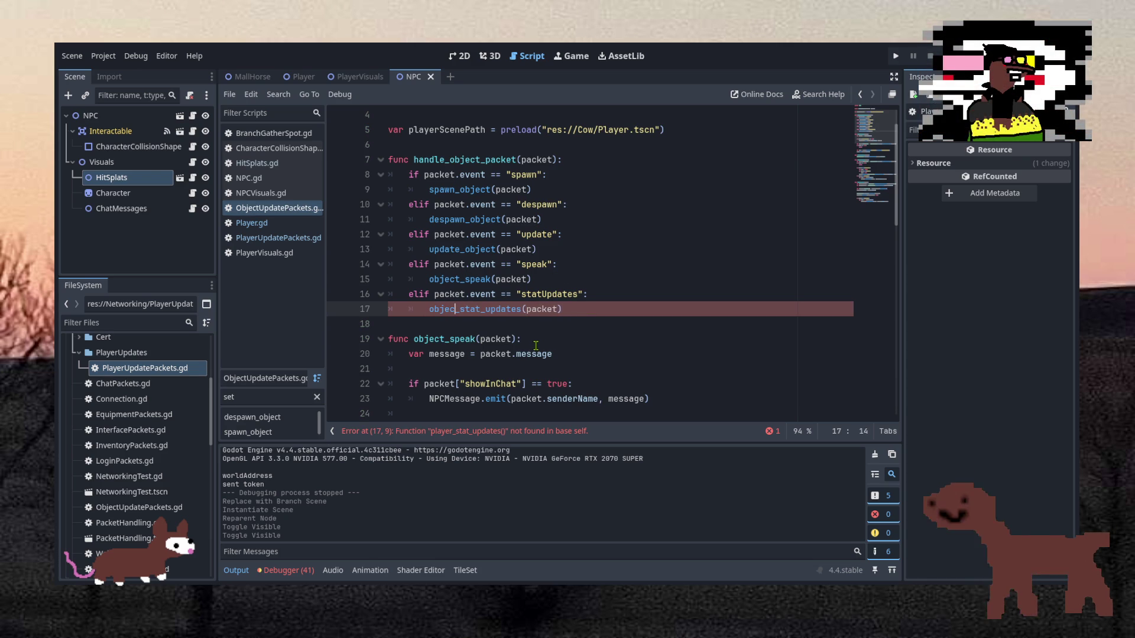
pyautogui.write('object_')
pyautogui.click(517, 332)
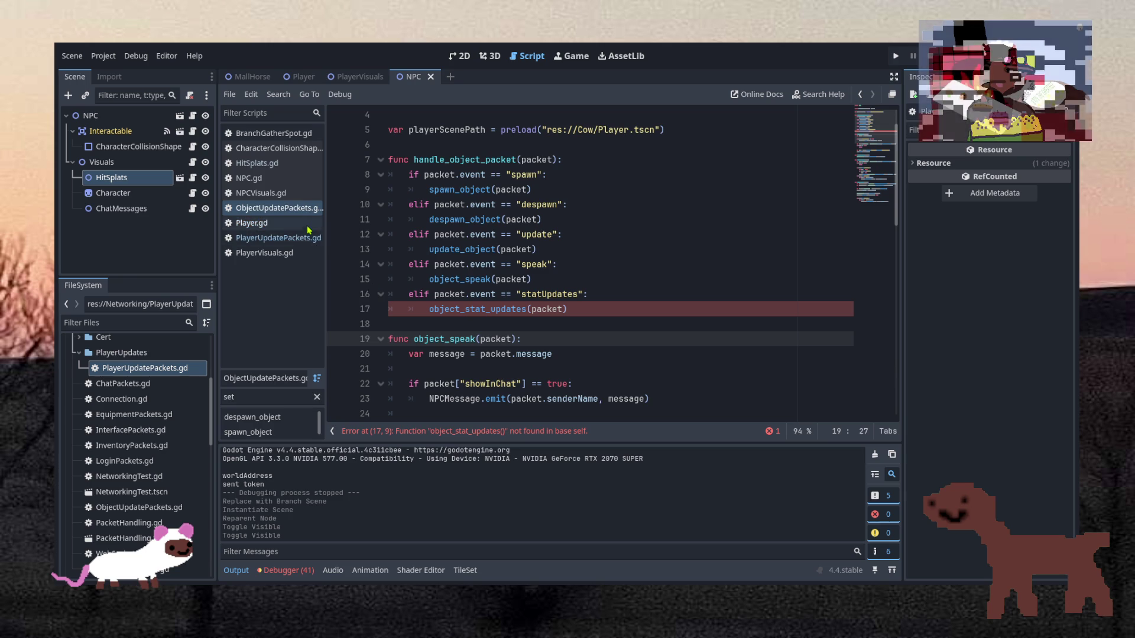
# Copy player_stat_updates (lines 21–26) from PlayerUpdatePackets.gd and paste it below the packet handler.
pyautogui.click(278, 238)
pyautogui.scroll(-7, 497, 256)
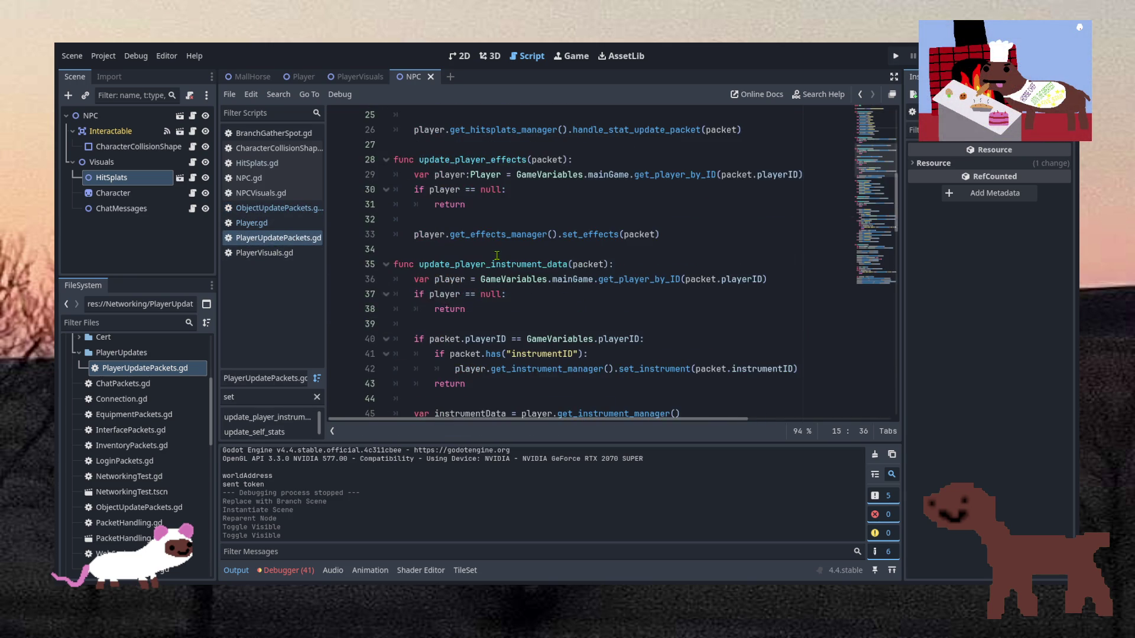
pyautogui.scroll(2, 509, 247)
pyautogui.scroll(2, 519, 237)
pyautogui.scroll(-6, 520, 237)
pyautogui.scroll(7, 508, 266)
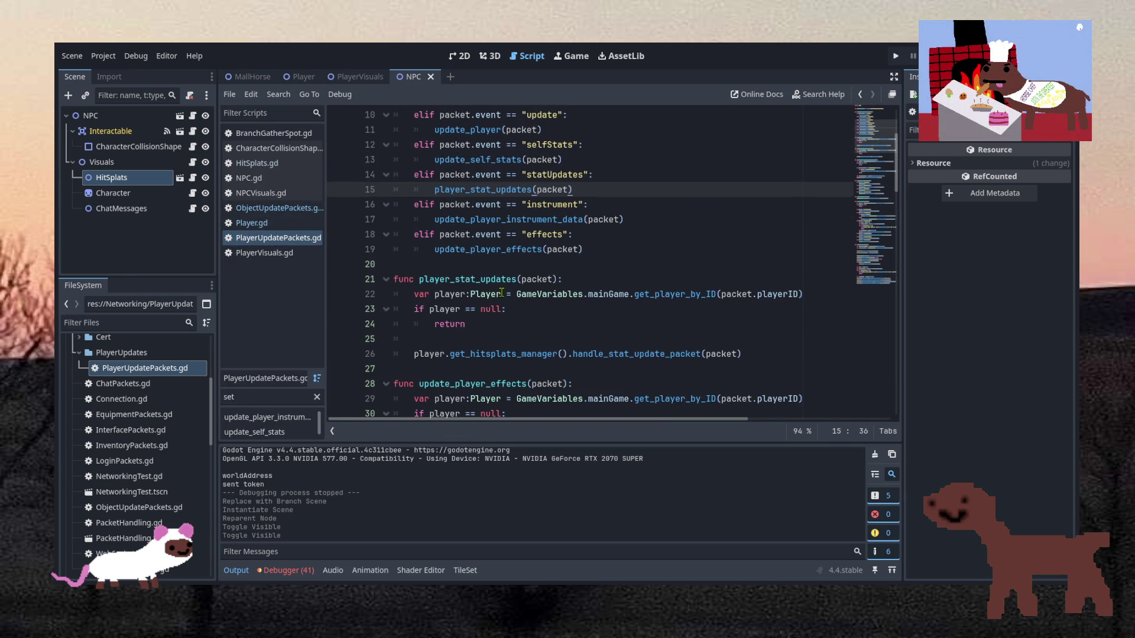
pyautogui.moveTo(762, 353); pyautogui.dragTo(396, 282)
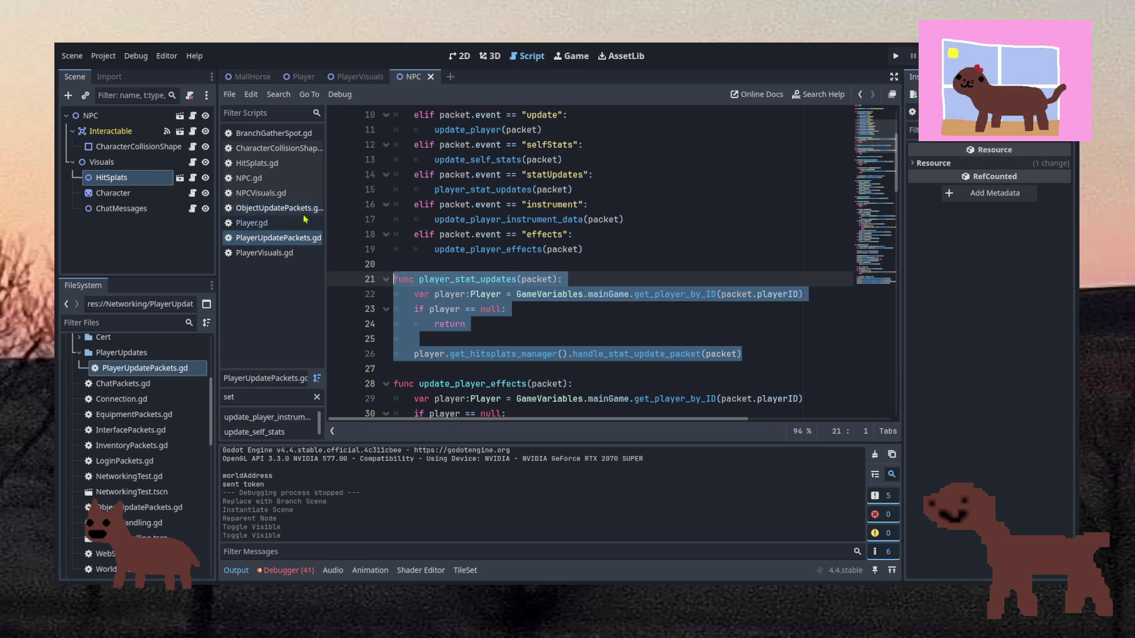
pyautogui.click(272, 207)
pyautogui.scroll(-1, 474, 302)
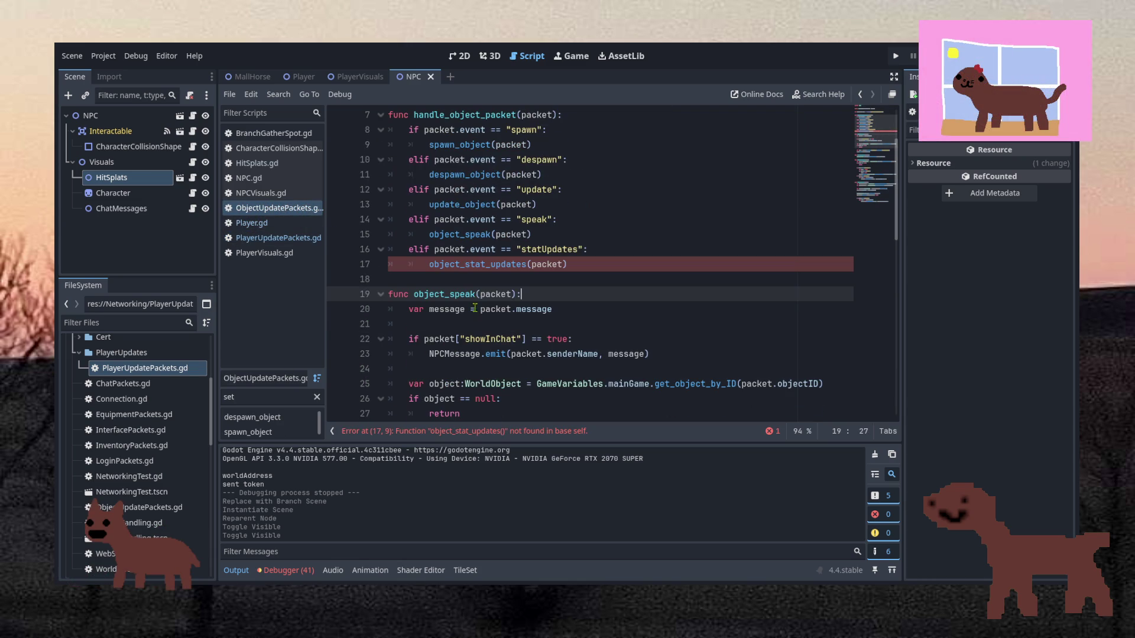
pyautogui.click(553, 284)
pyautogui.press('Return')
pyautogui.press('Return')
pyautogui.write('func player_stat_updates(packet): \tvar player:Player = GameVariables.mainGame.get_player_by_ID(packet.playerID) \tif player == null: \t\treturn  \tplayer.get_hitsplats_manager().handle_stat_update_packet(packet)')
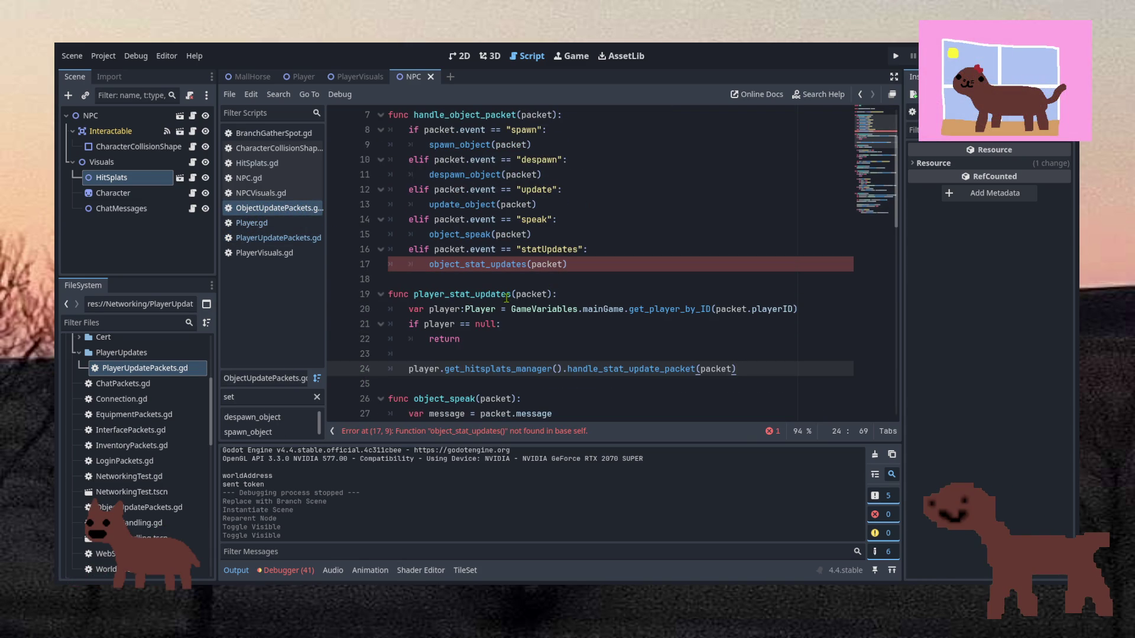
# Rename the pasted function to object_stat_updates, its variable to object, typed WorldObject.
pyautogui.moveTo(445, 293); pyautogui.dragTo(414, 293)
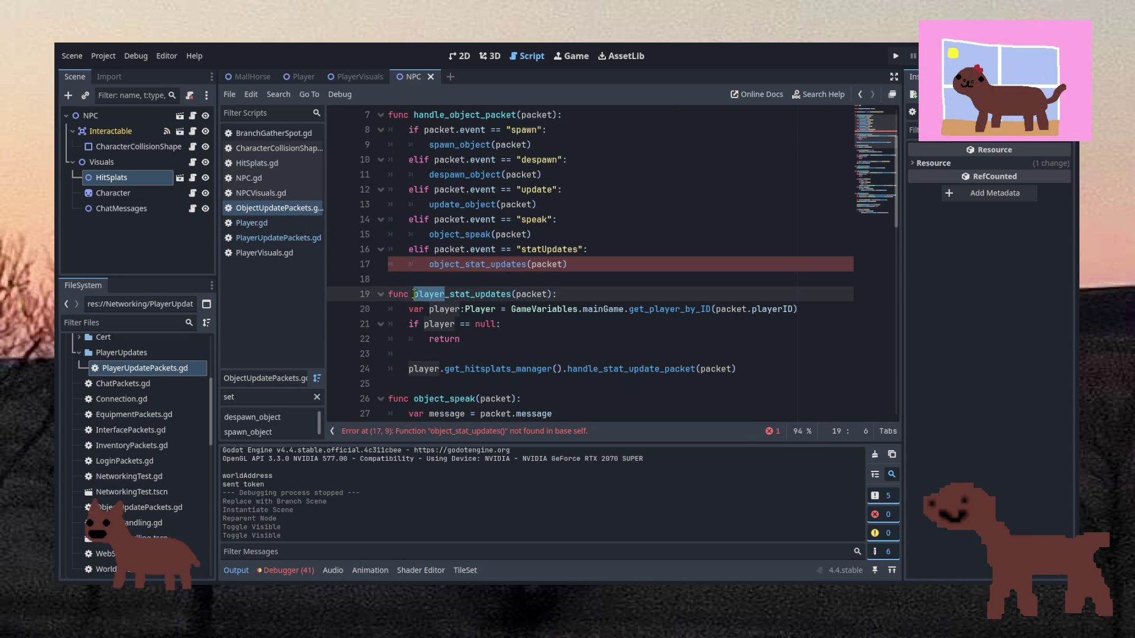
pyautogui.write('object')
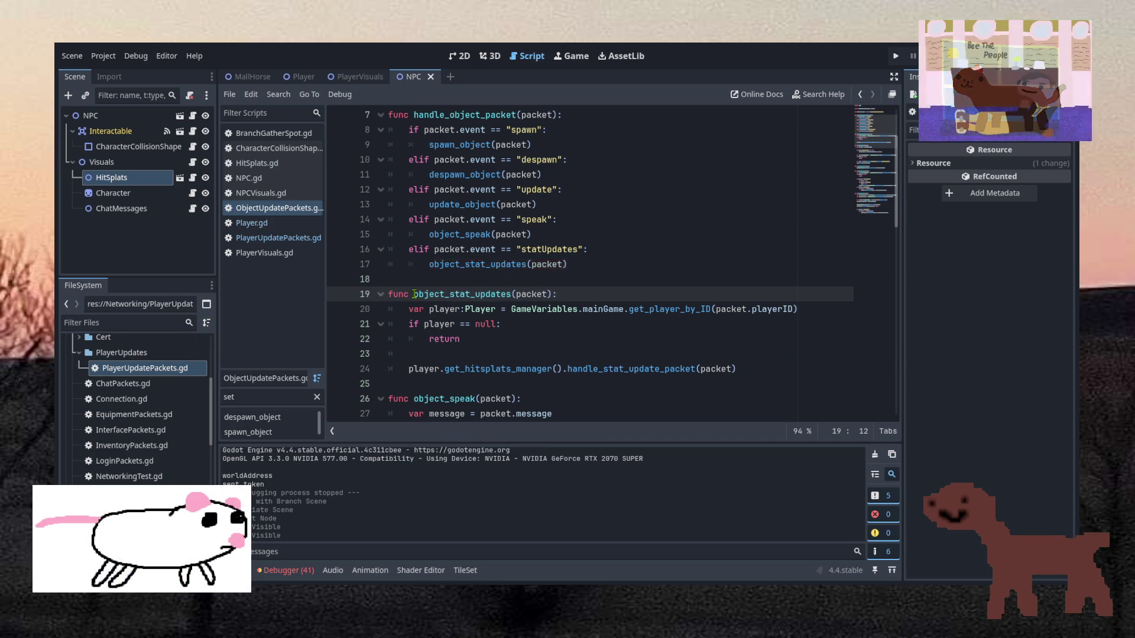
pyautogui.click(523, 327)
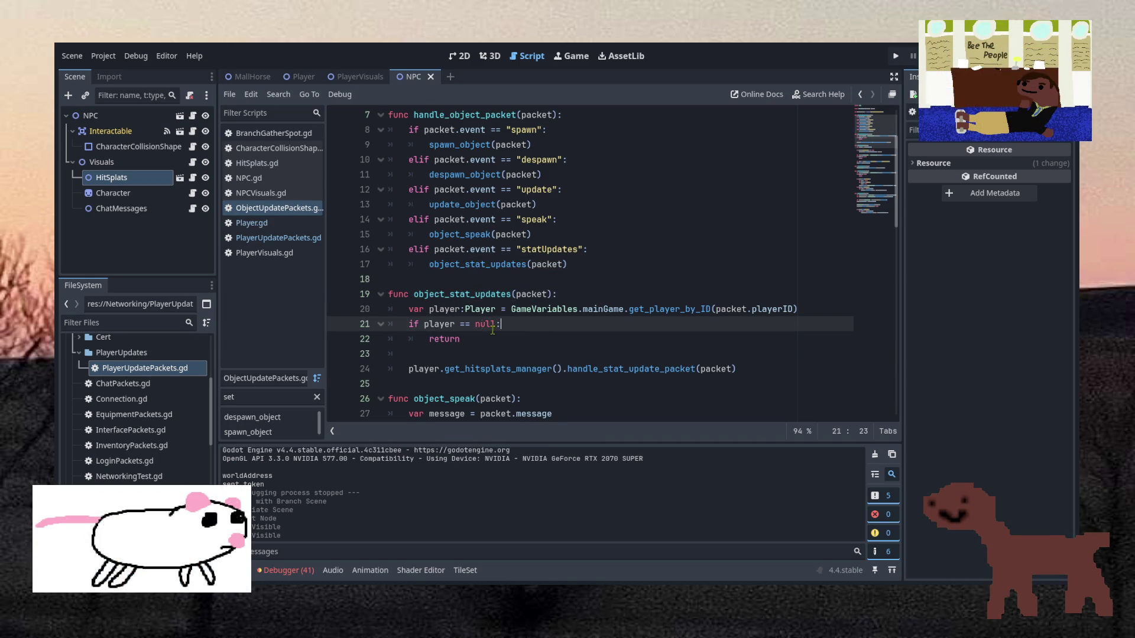
pyautogui.doubleClick(433, 308)
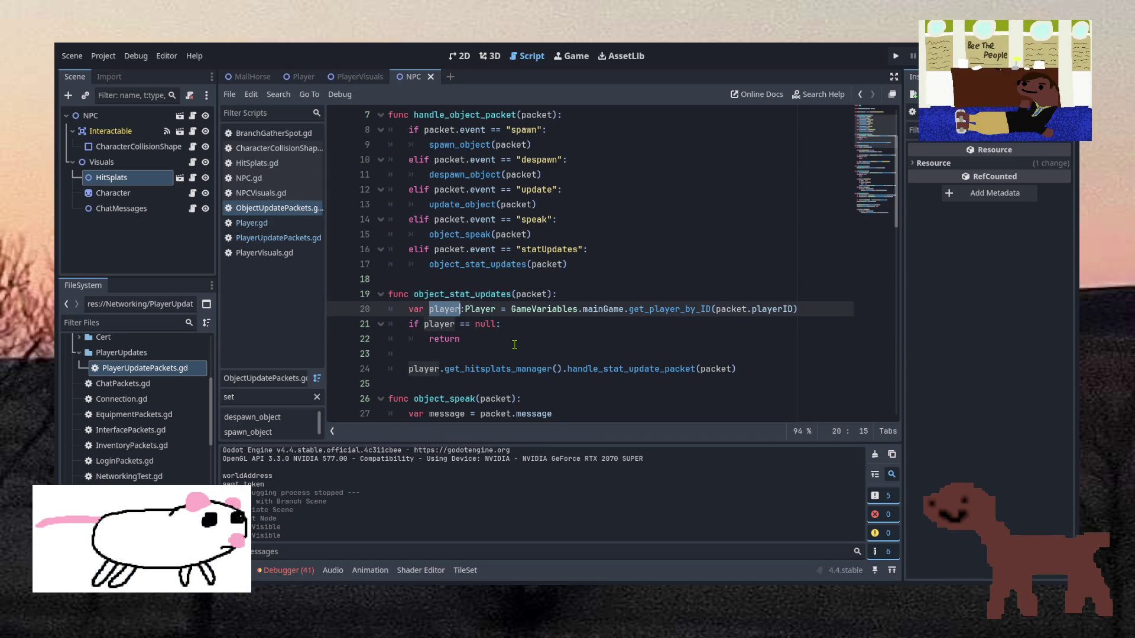
pyautogui.write('object')
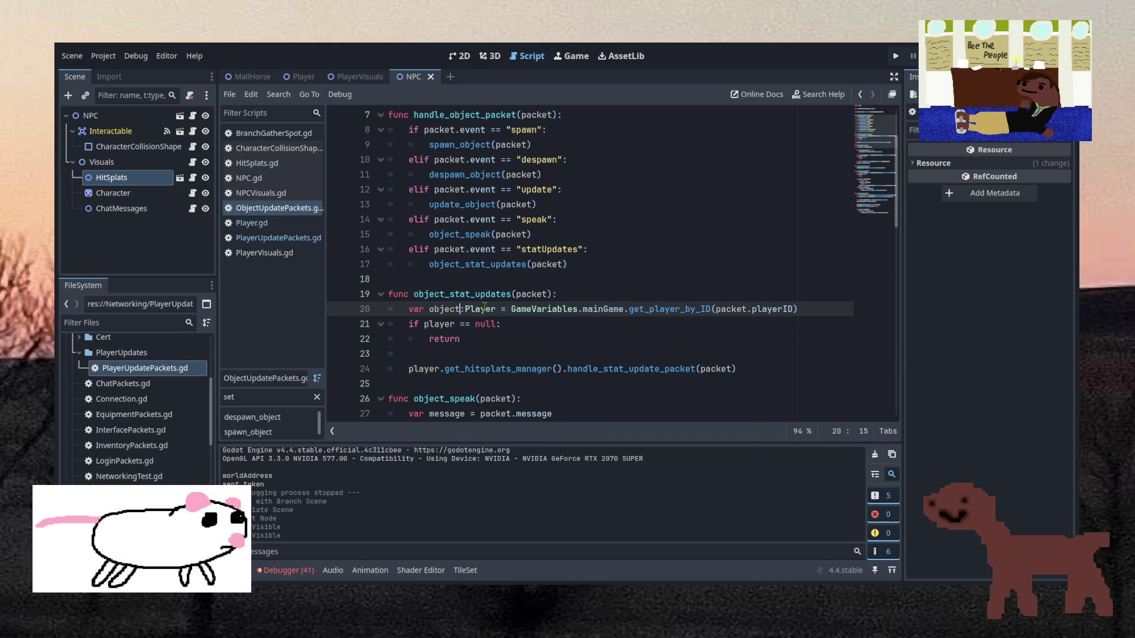
pyautogui.doubleClick(484, 308)
pyautogui.write('Wo')
pyautogui.press('Return')
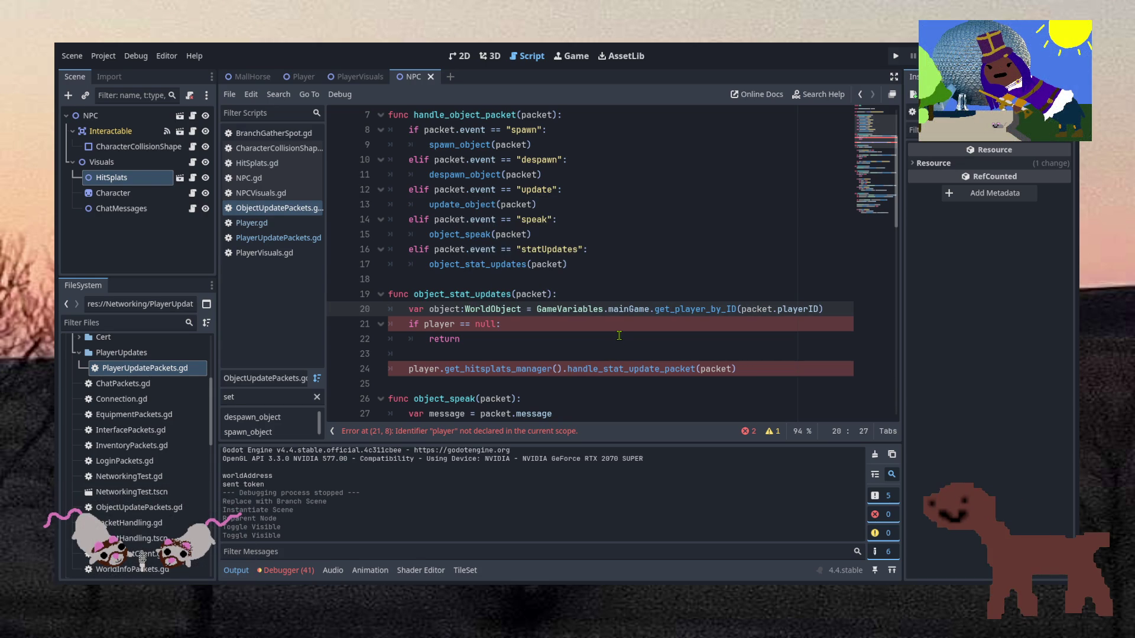
# Check Main.gd's lookup functions and replace get_player_by_ID with get_object_by_ID.
pyautogui.doubleClick(678, 309)
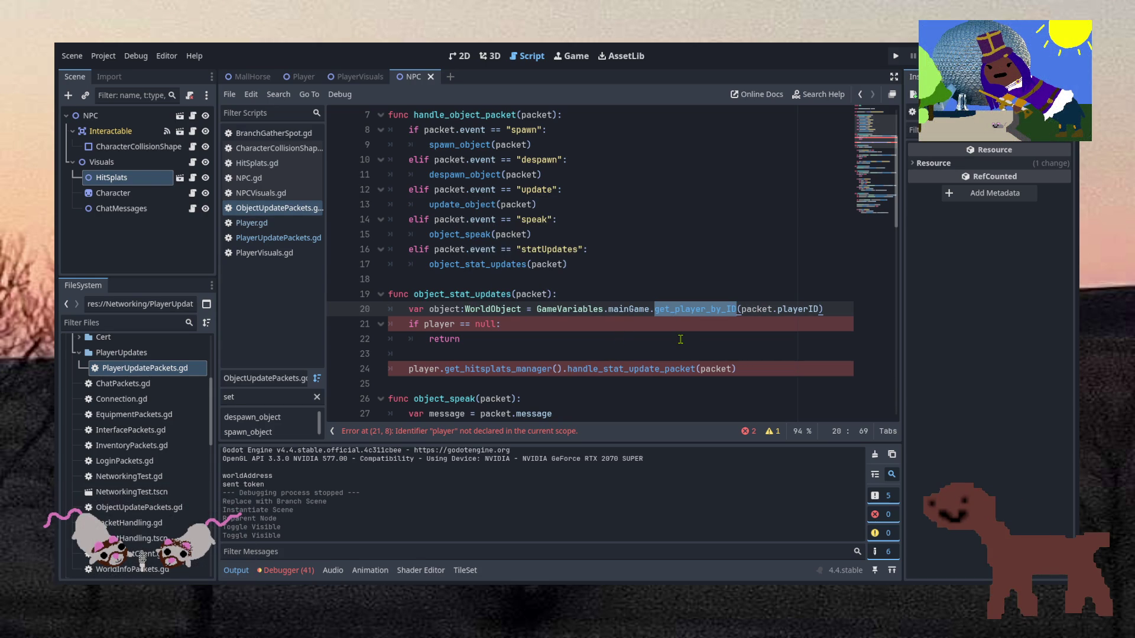
pyautogui.write('get')
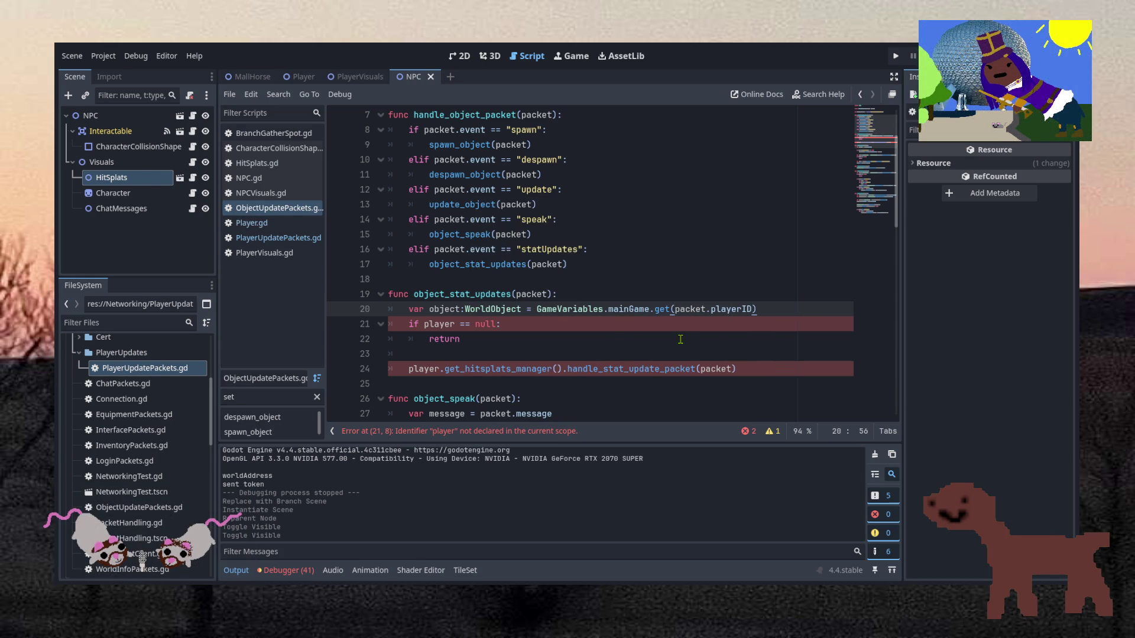
pyautogui.hotkey('ctrl', 'z')
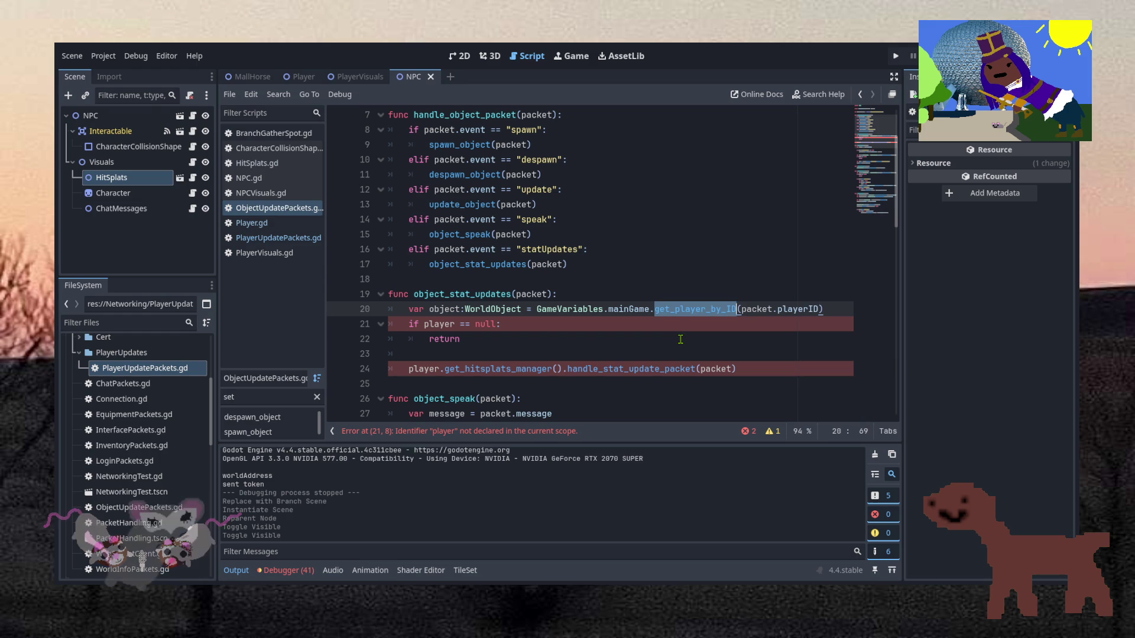
pyautogui.click(680, 328)
pyautogui.scroll(-10, 142, 442)
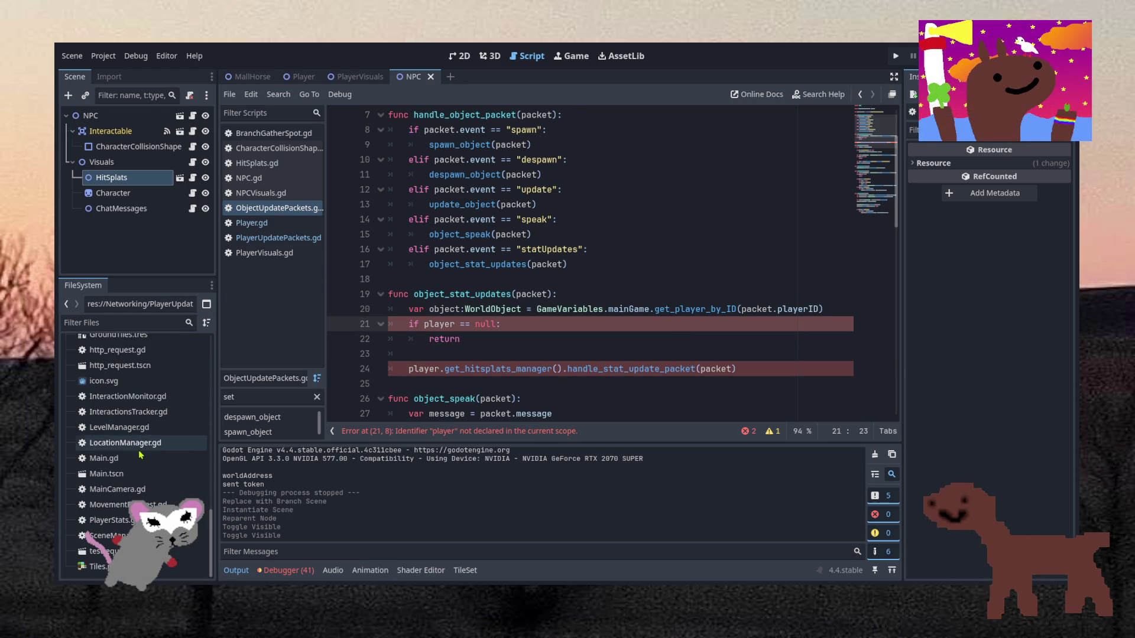
pyautogui.doubleClick(142, 458)
pyautogui.scroll(-3, 589, 258)
pyautogui.scroll(-4, 589, 258)
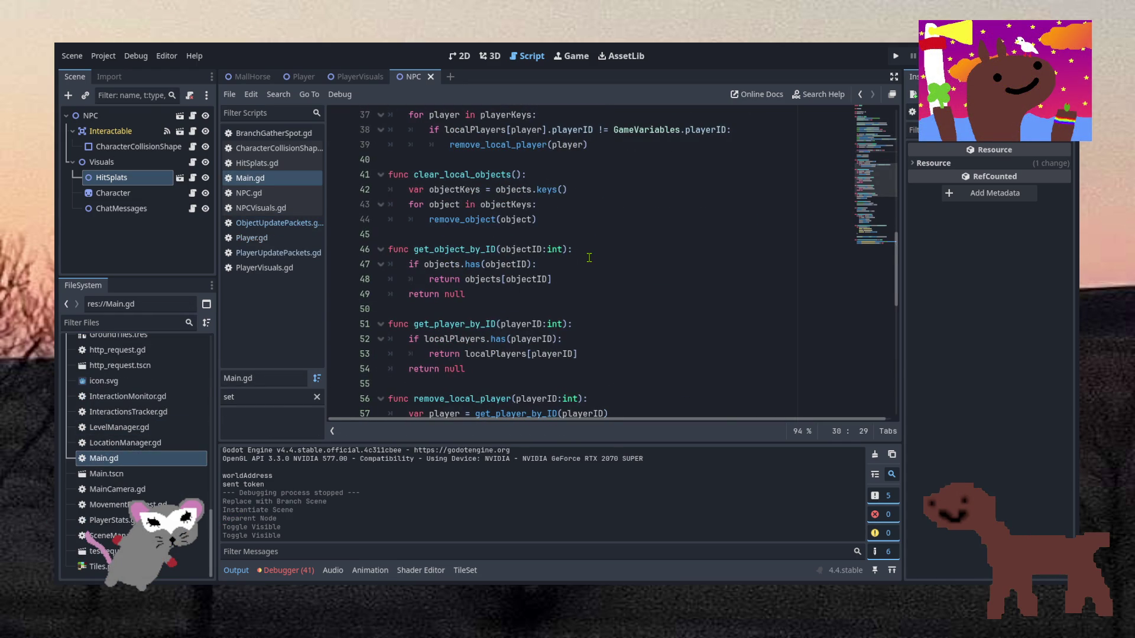
pyautogui.click(478, 254)
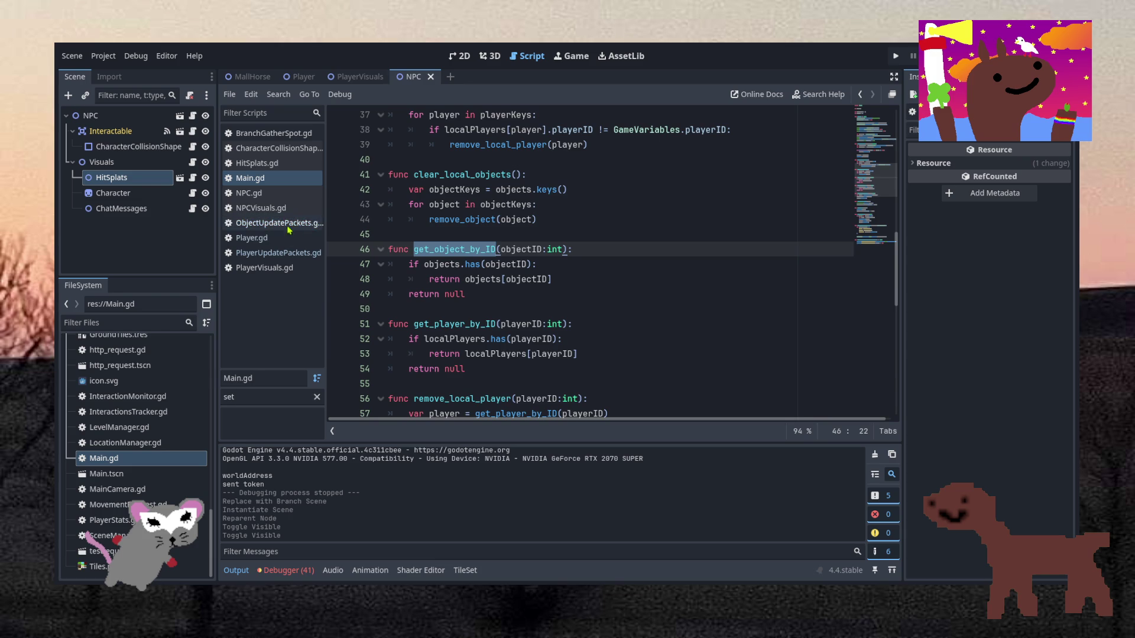
pyautogui.click(251, 238)
pyautogui.click(674, 354)
pyautogui.hotkey('alt', 'Left')
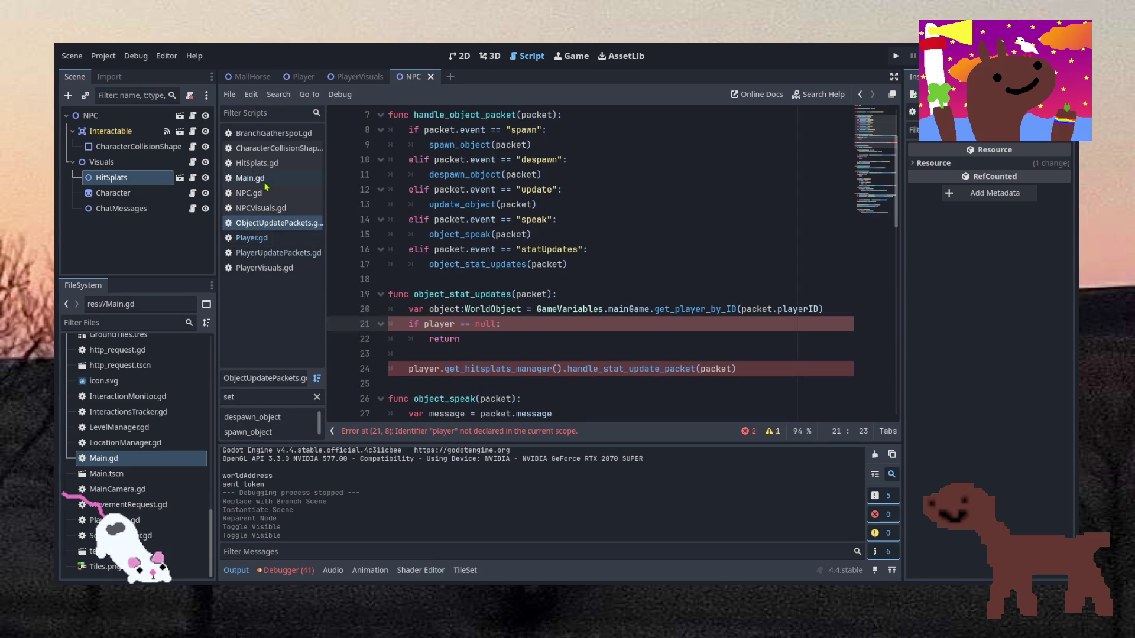
pyautogui.doubleClick(674, 308)
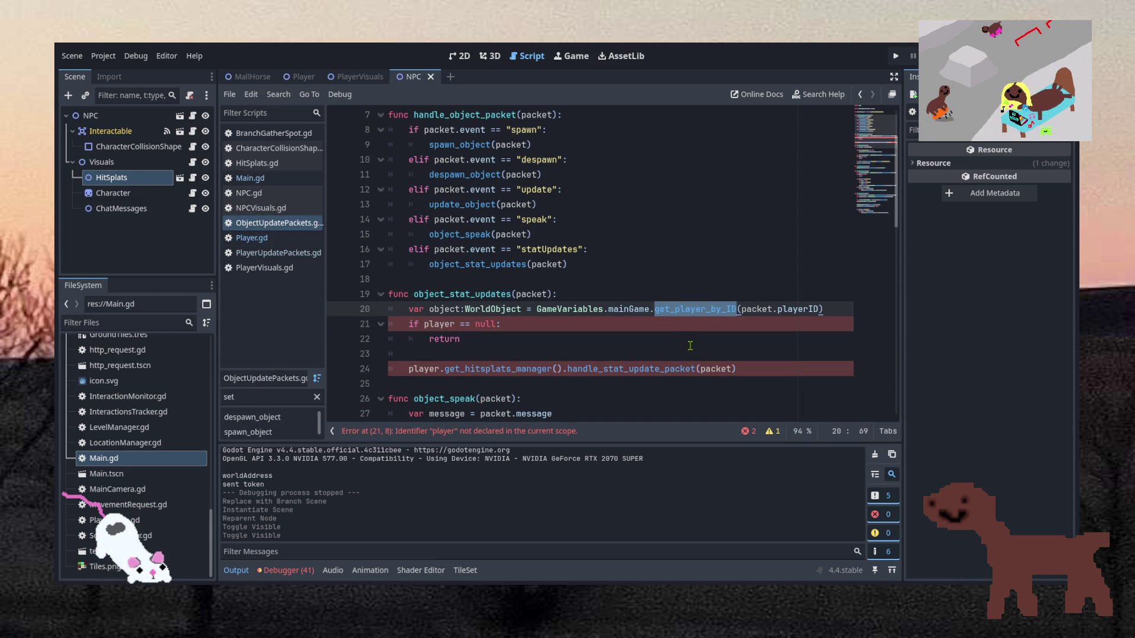
pyautogui.write('get_object_by_ID')
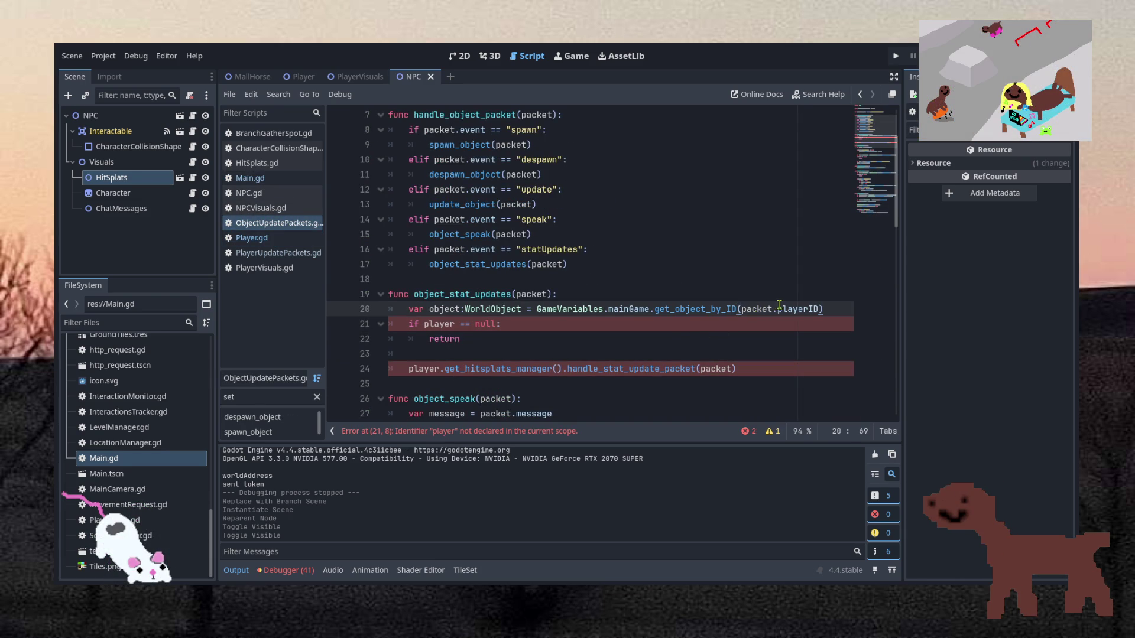
# Replace playerID with objectID and player with object in the checks, then save.
pyautogui.doubleClick(779, 305)
pyautogui.write('objectID')
pyautogui.doubleClick(434, 324)
pyautogui.write('object')
pyautogui.doubleClick(423, 369)
pyautogui.write('object')
pyautogui.click(508, 339)
pyautogui.hotkey('ctrl', 's')
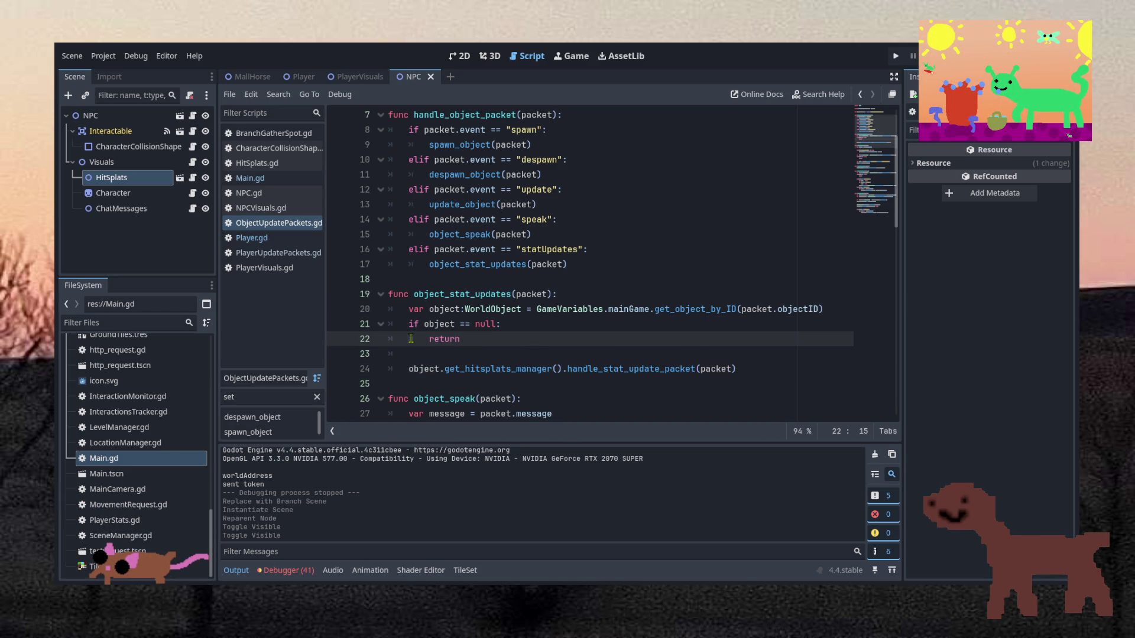
# Switch back to NPC.gd and scroll to find a spot for the new function.
pyautogui.click(249, 193)
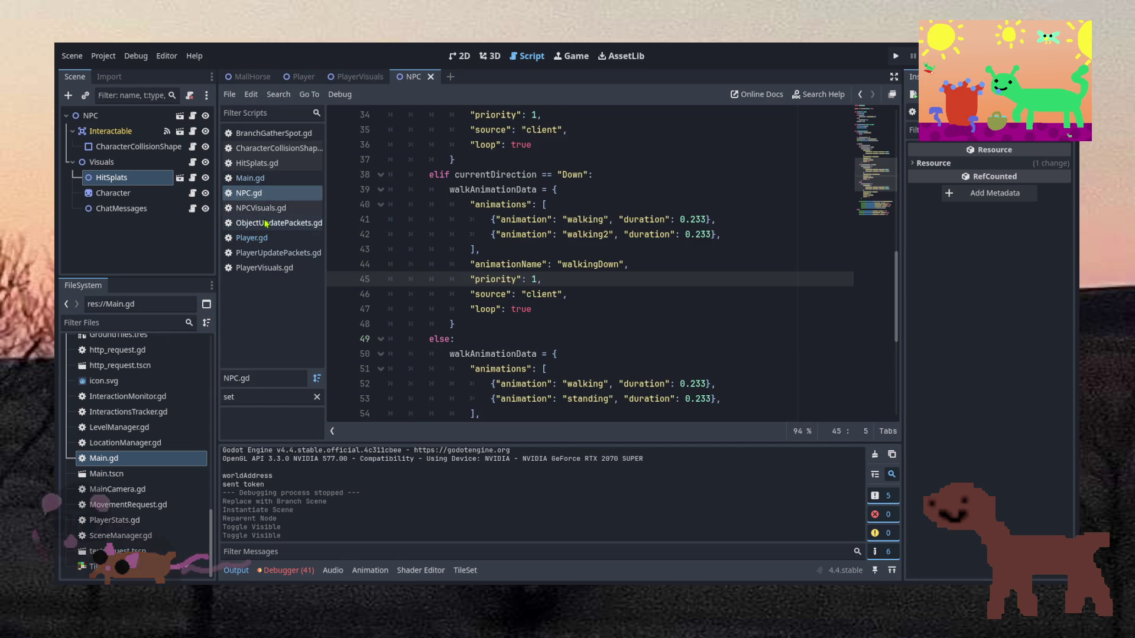
pyautogui.click(266, 224)
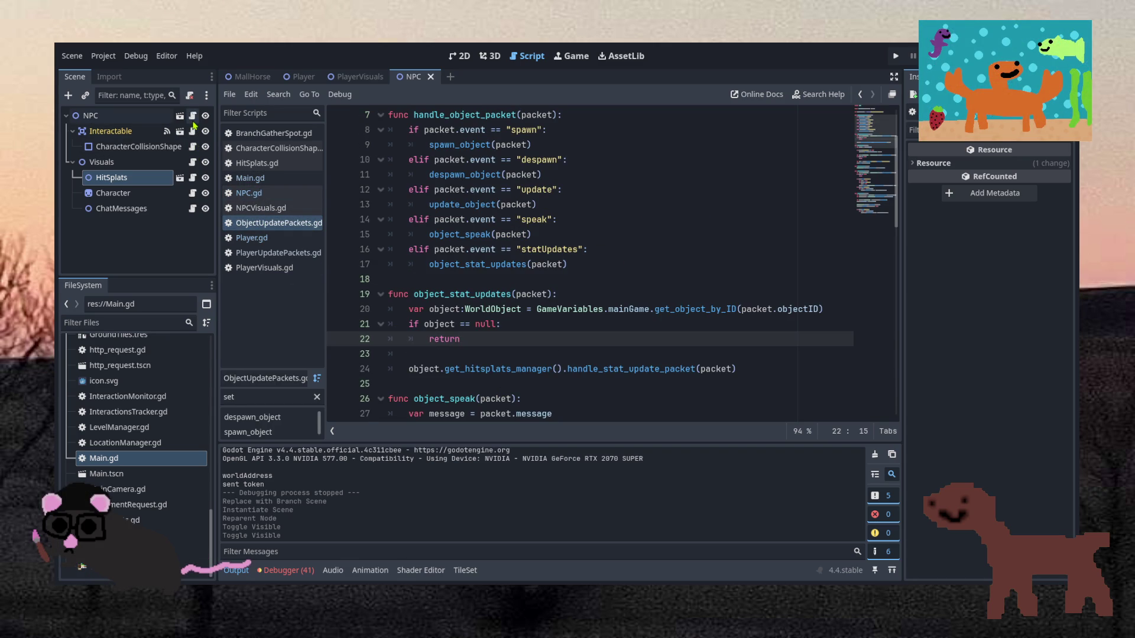
pyautogui.click(192, 117)
pyautogui.scroll(-5, 559, 263)
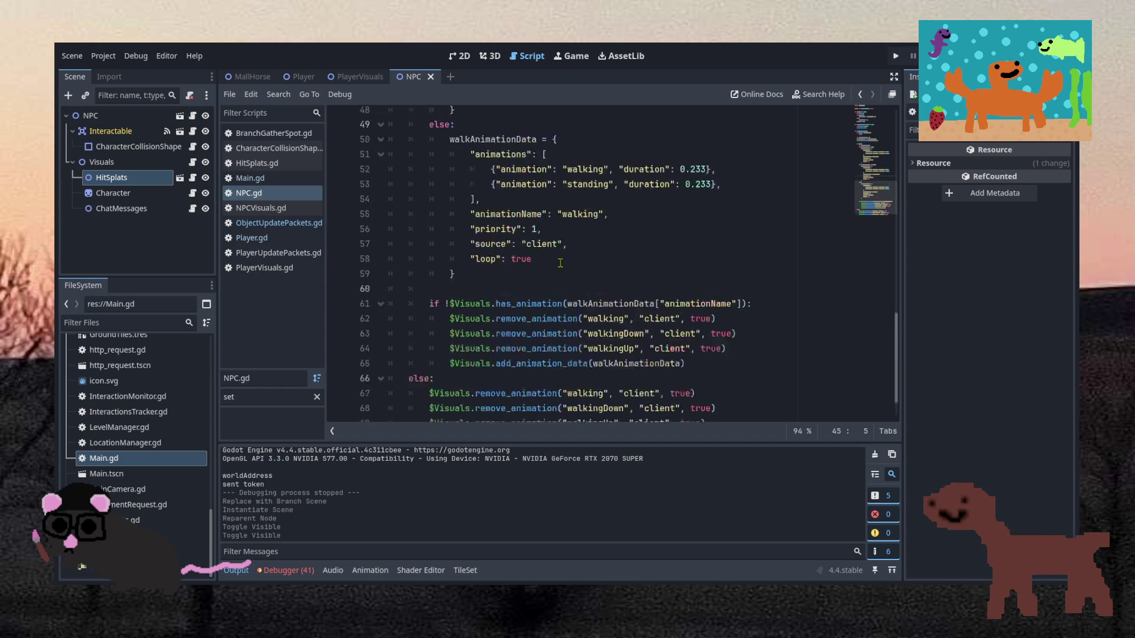
pyautogui.scroll(15, 559, 263)
pyautogui.scroll(-2, 560, 260)
pyautogui.scroll(-4, 560, 261)
pyautogui.scroll(6, 458, 303)
pyautogui.scroll(-3, 458, 302)
pyautogui.scroll(3, 450, 301)
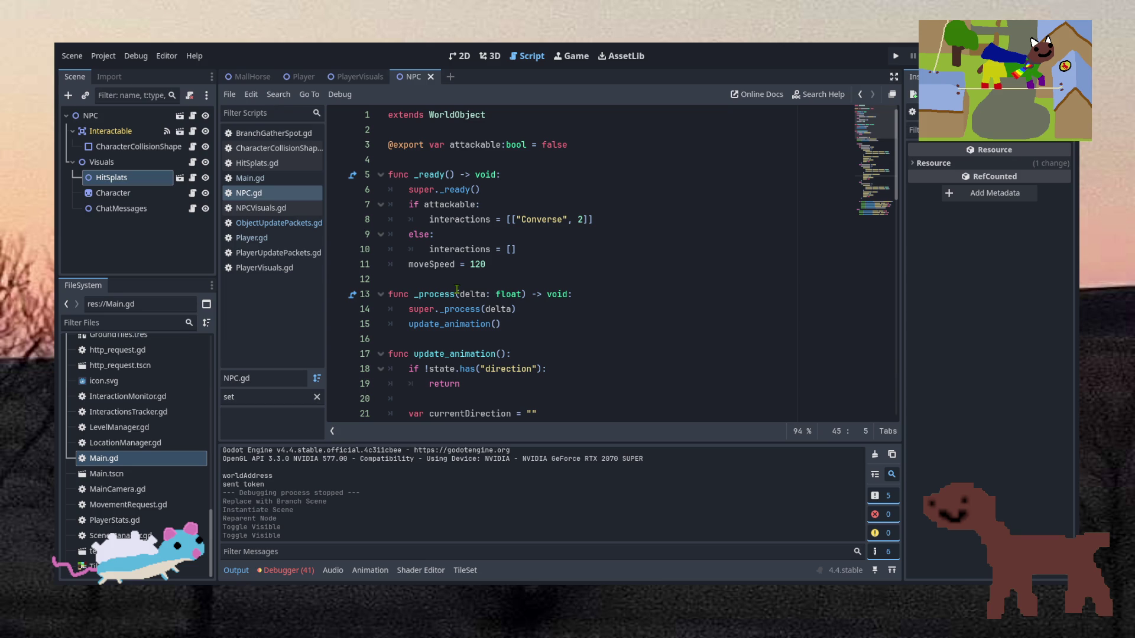
pyautogui.scroll(-2, 457, 289)
pyautogui.scroll(2, 456, 290)
pyautogui.scroll(-7, 456, 290)
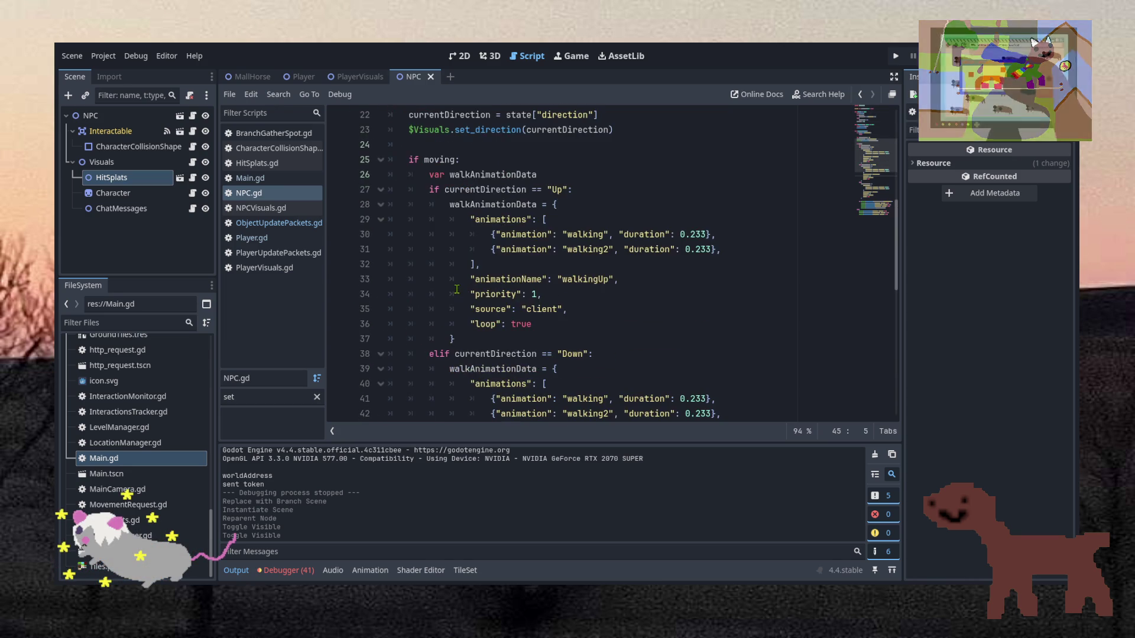
pyautogui.scroll(5, 456, 287)
# Add get_hitsplats_manager() returning get_node("Visuals/HitSplats") after _process and save.
pyautogui.click(456, 255)
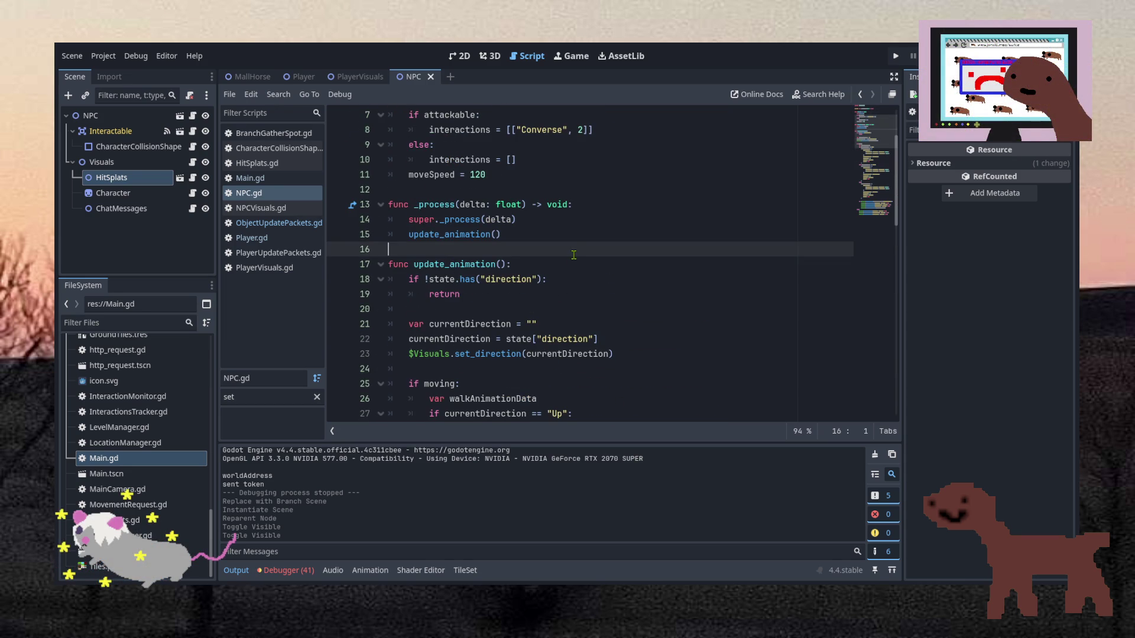
pyautogui.press('Return')
pyautogui.write('func get_hitsp')
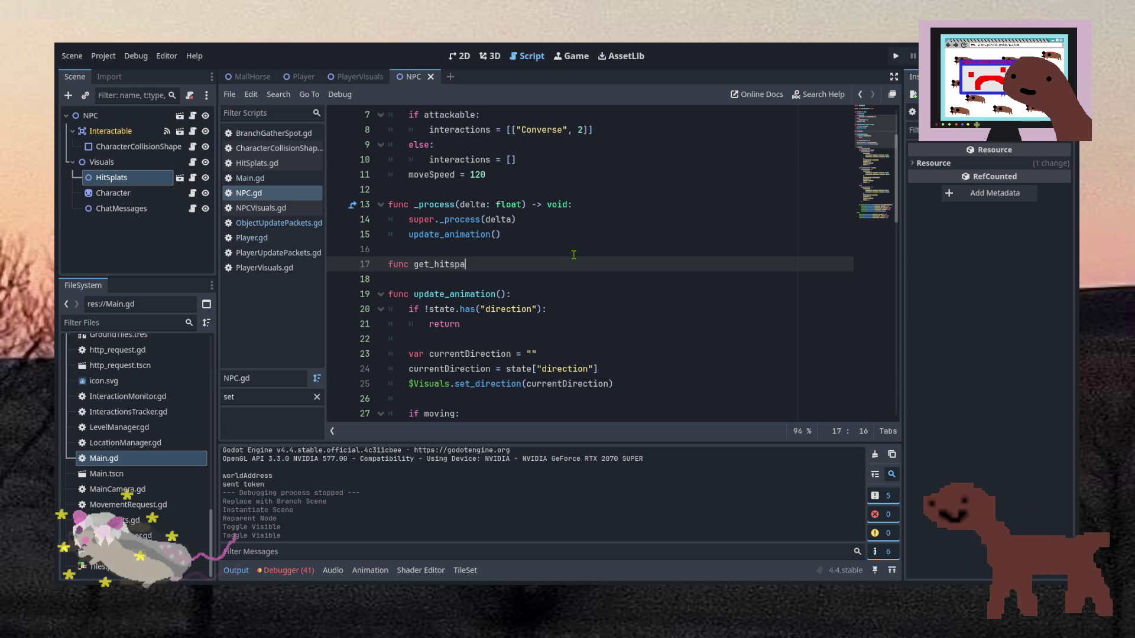
pyautogui.write('lats_manager')
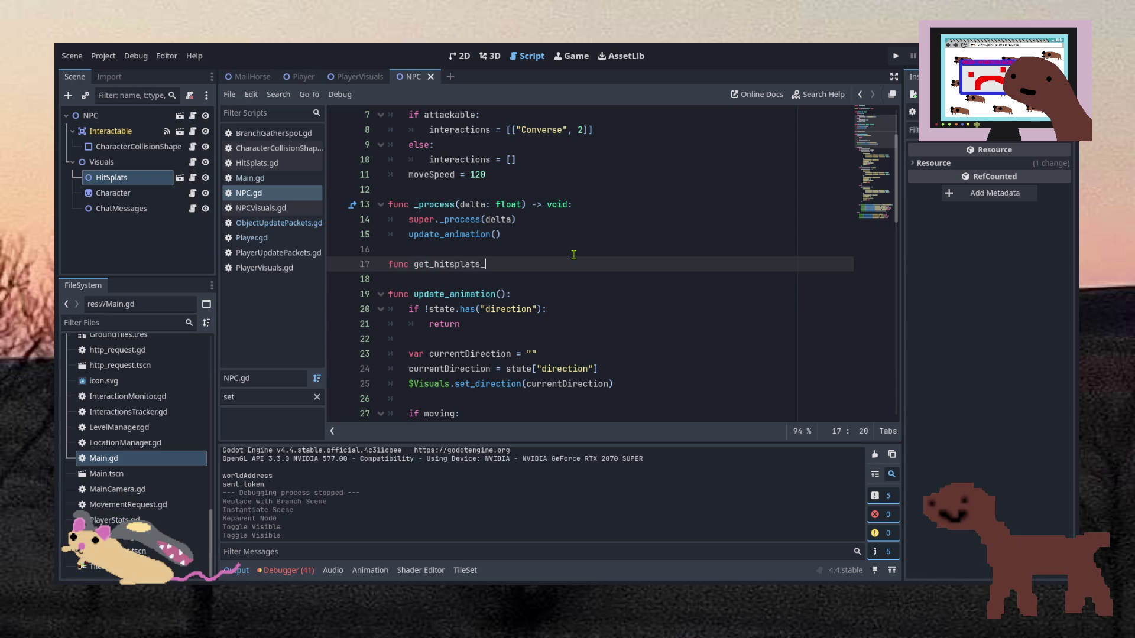
pyautogui.write('():')
pyautogui.press('Return')
pyautogui.write('return get_node(')
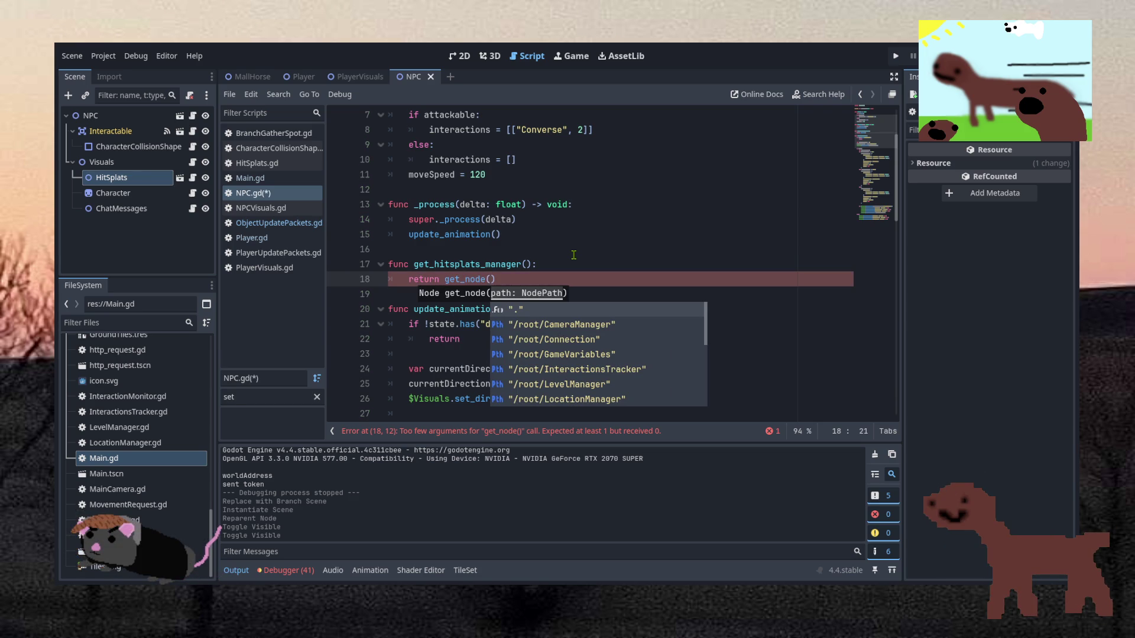
pyautogui.write('Hi')
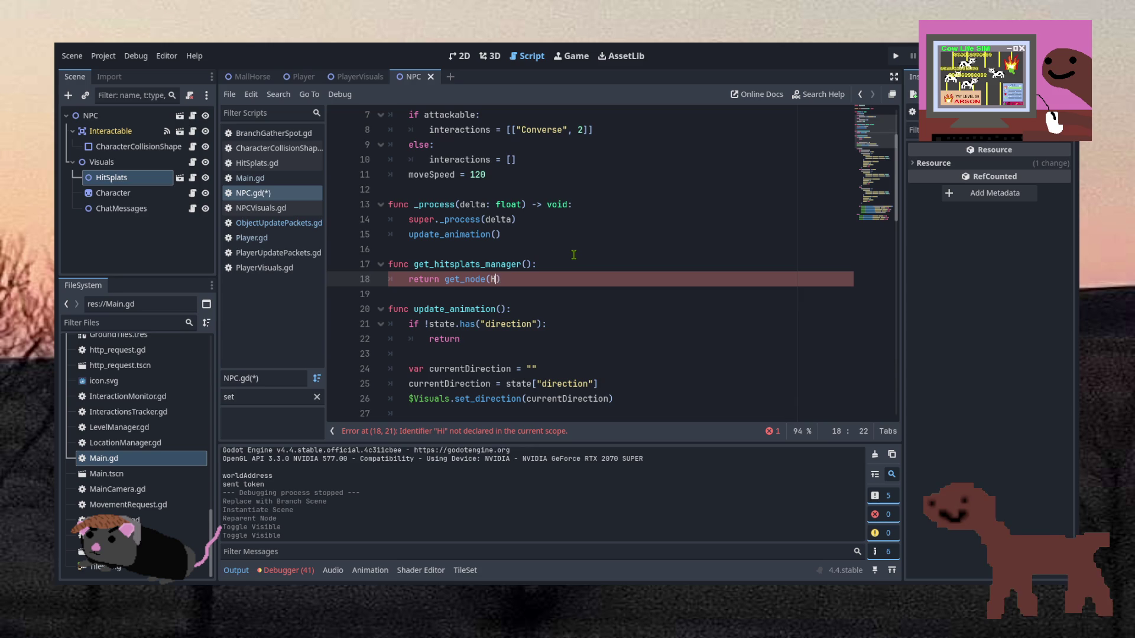
pyautogui.hotkey('shift', 'Left')
pyautogui.hotkey('shift', 'Left')
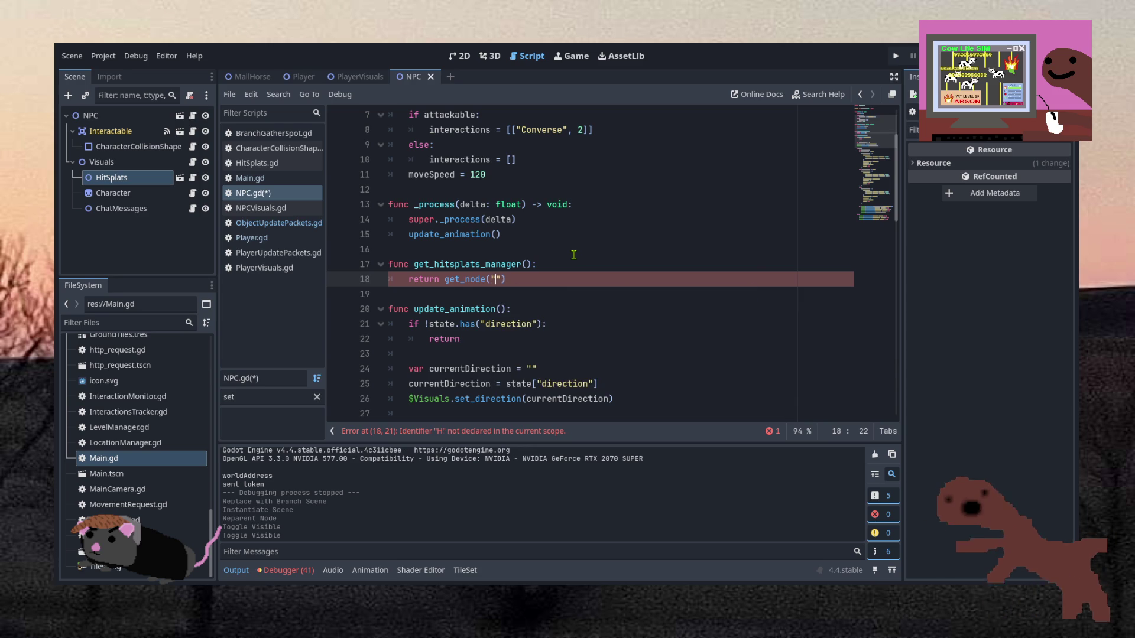
pyautogui.write('"')
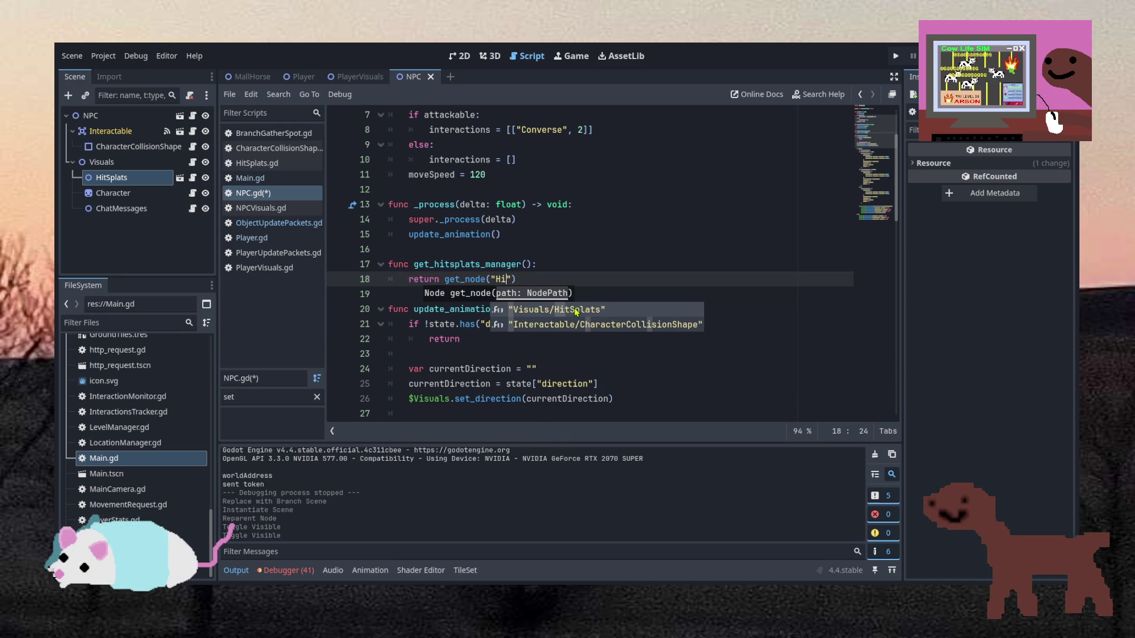
pyautogui.press('Return')
pyautogui.click(577, 267)
pyautogui.hotkey('ctrl', 's')
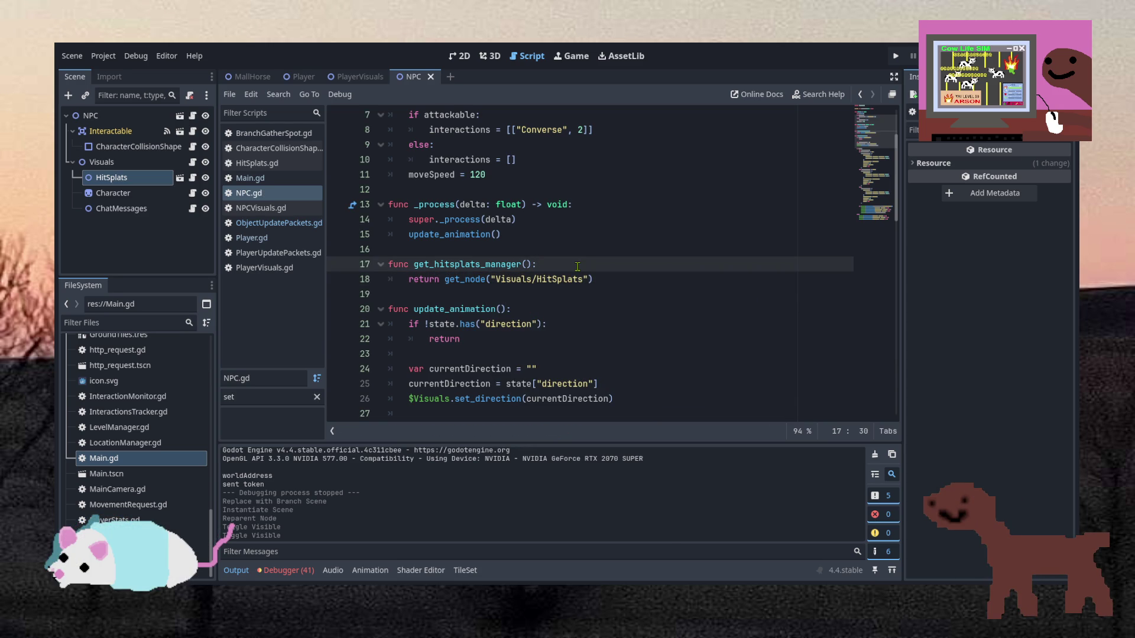
pyautogui.click(298, 229)
# Review object_stat_updates in ObjectUpdatePackets.gd, then launch the game with F5.
pyautogui.click(696, 355)
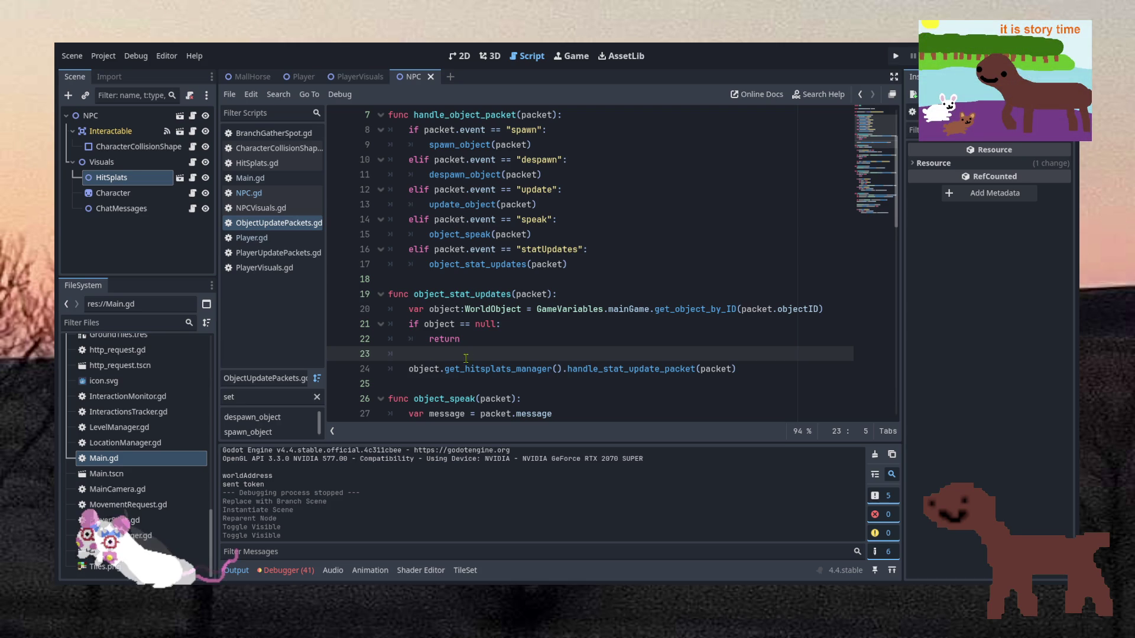
pyautogui.click(500, 324)
pyautogui.scroll(-4, 500, 242)
pyautogui.scroll(5, 501, 243)
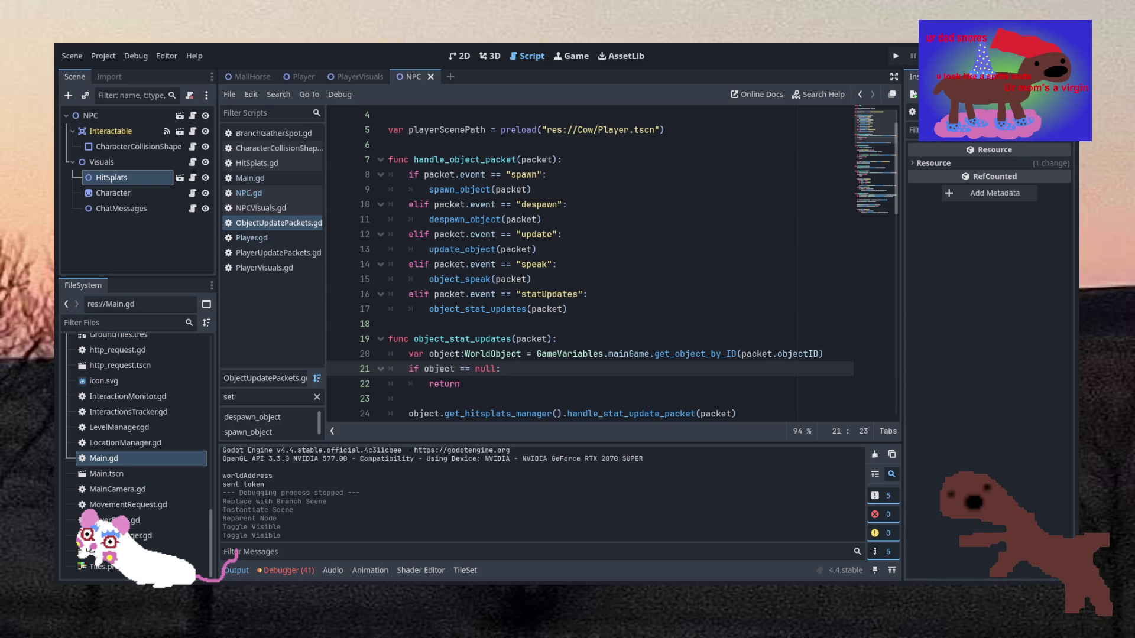
pyautogui.press('F5')
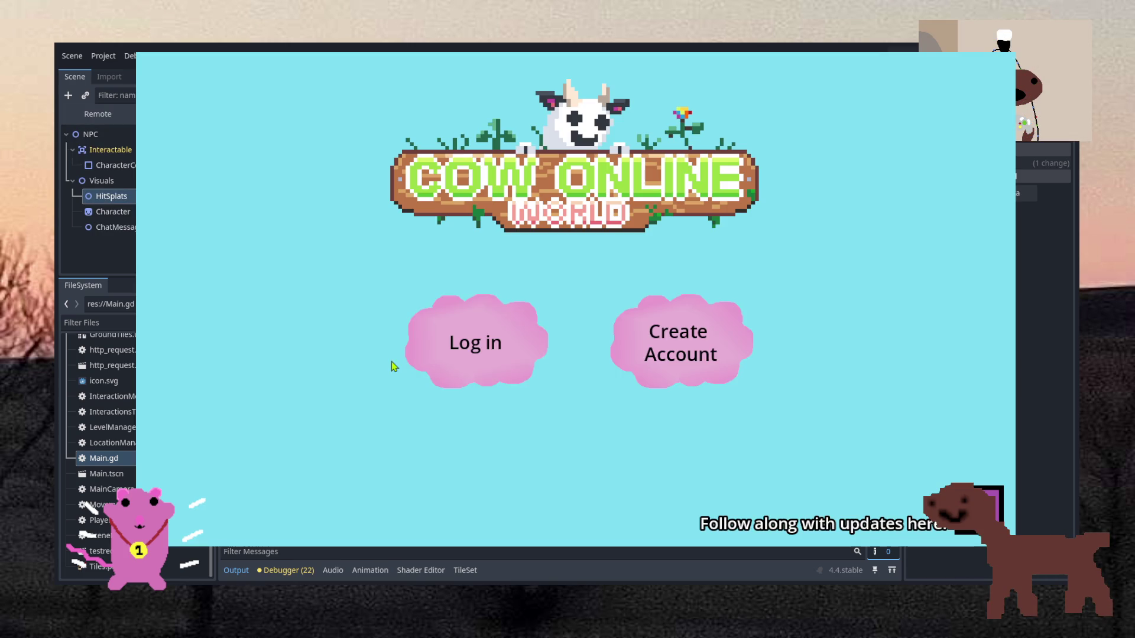
pyautogui.click(476, 342)
pyautogui.click(532, 375)
pyautogui.write('bee')
pyautogui.click(552, 421)
pyautogui.write('bee')
pyautogui.click(609, 464)
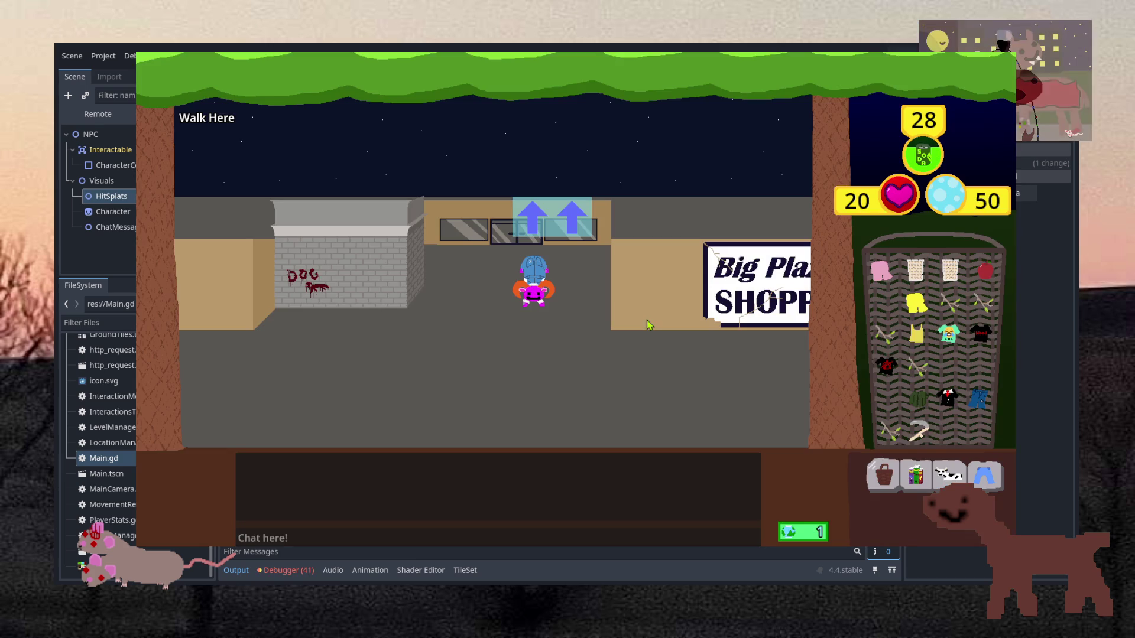
pyautogui.click(533, 231)
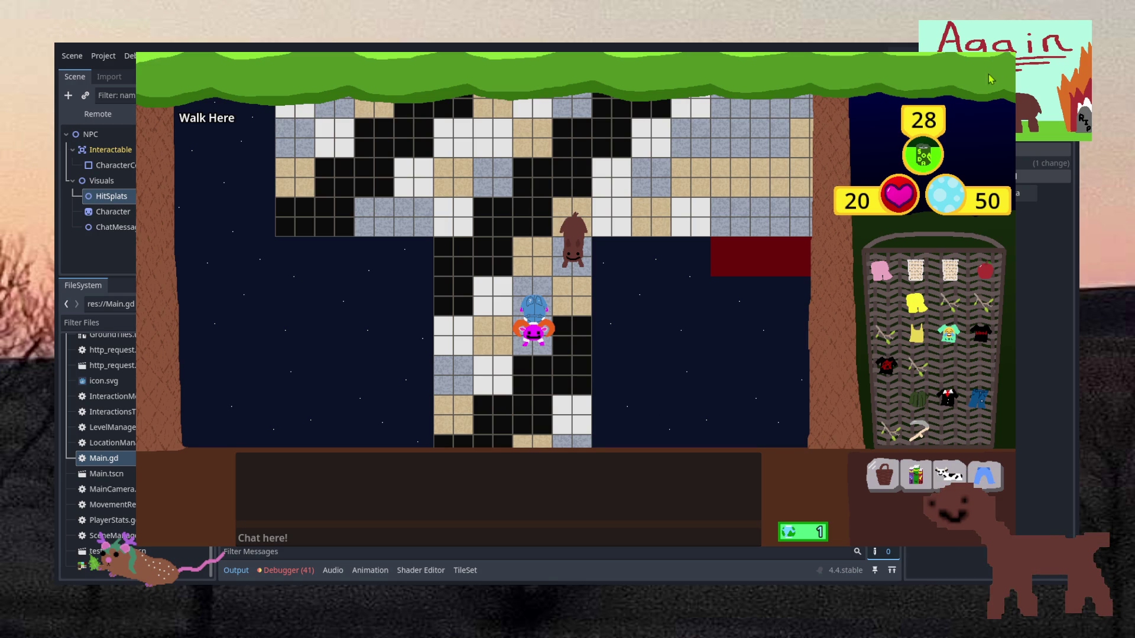
pyautogui.press('F8')
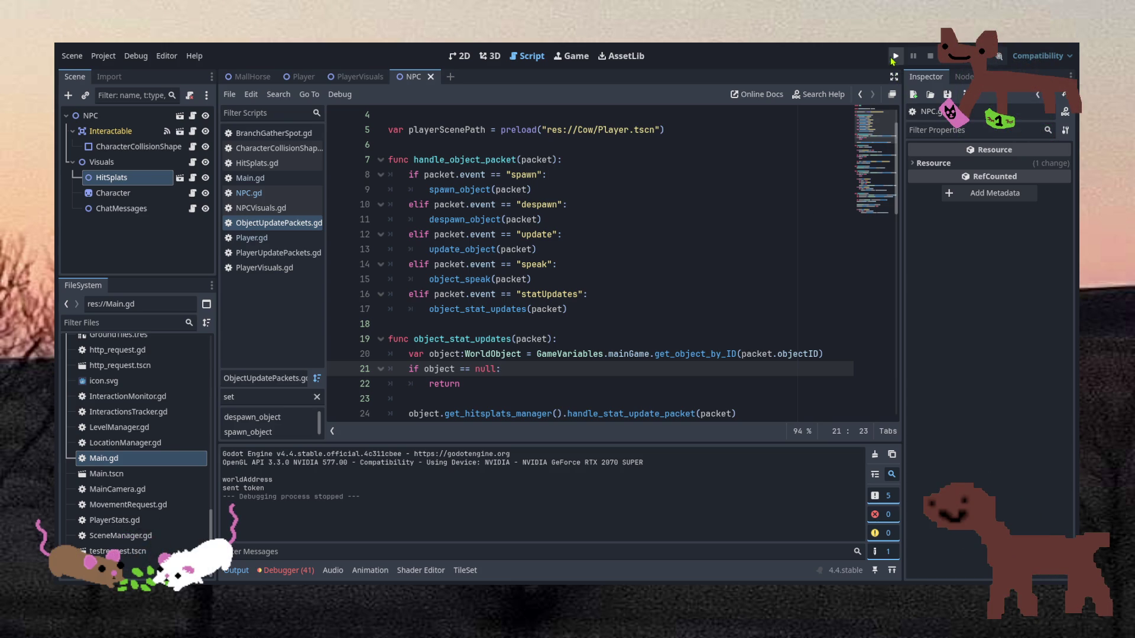
# Relaunch the game, log in with the account name and password, and enter the tiled room.
pyautogui.press('F5')
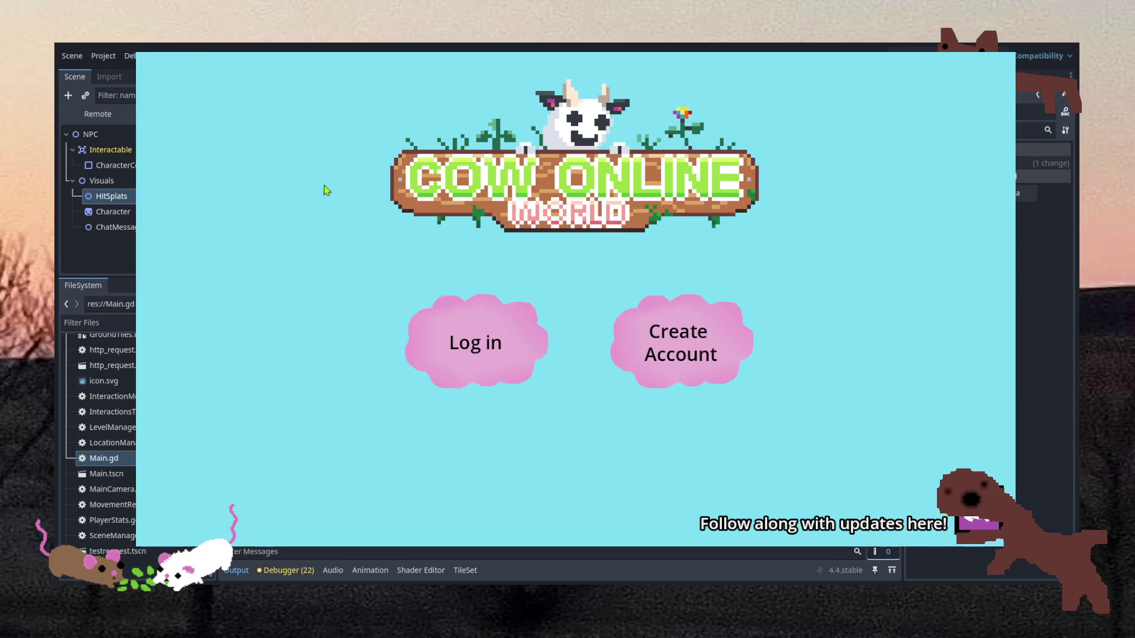
pyautogui.click(479, 332)
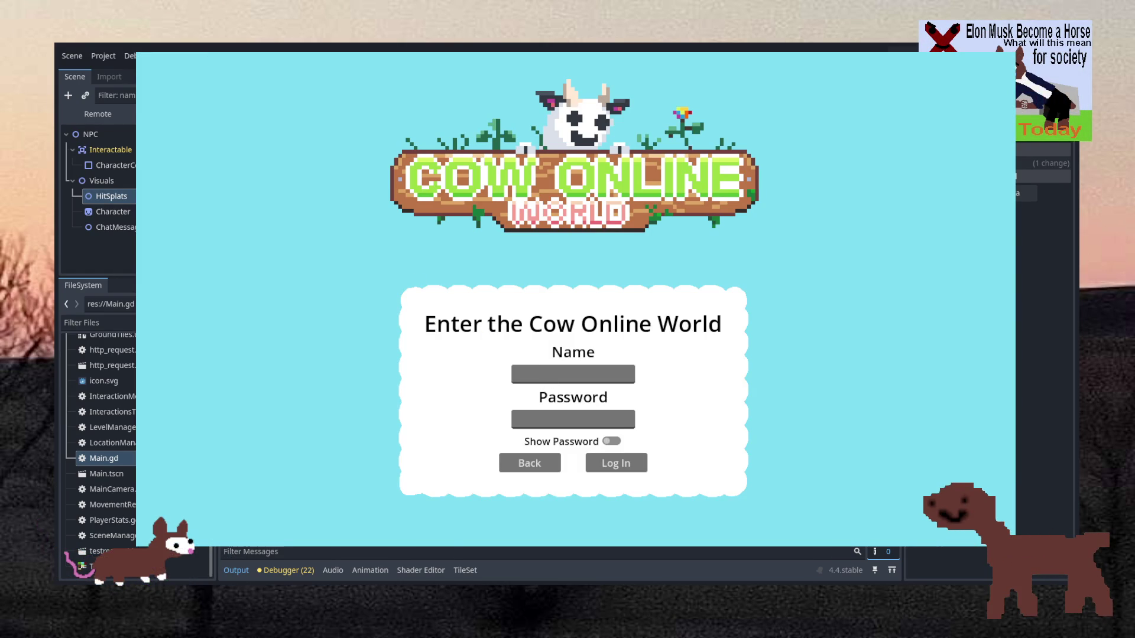
pyautogui.write('bee')
pyautogui.press('Tab')
pyautogui.write('beebee')
pyautogui.click(646, 463)
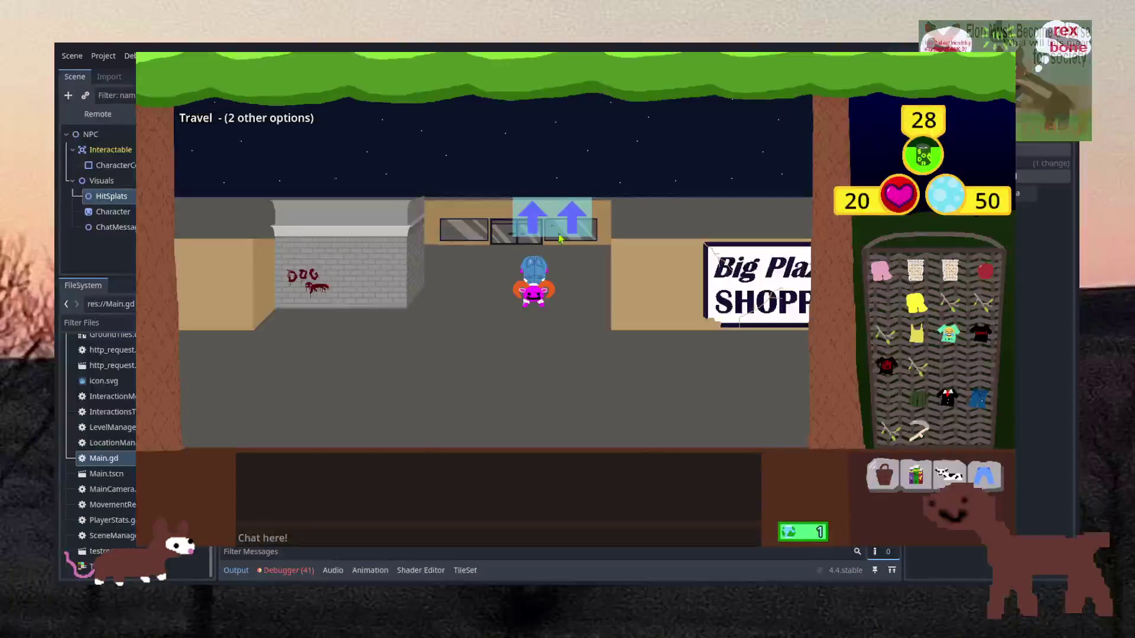
pyautogui.click(530, 242)
pyautogui.click(530, 242)
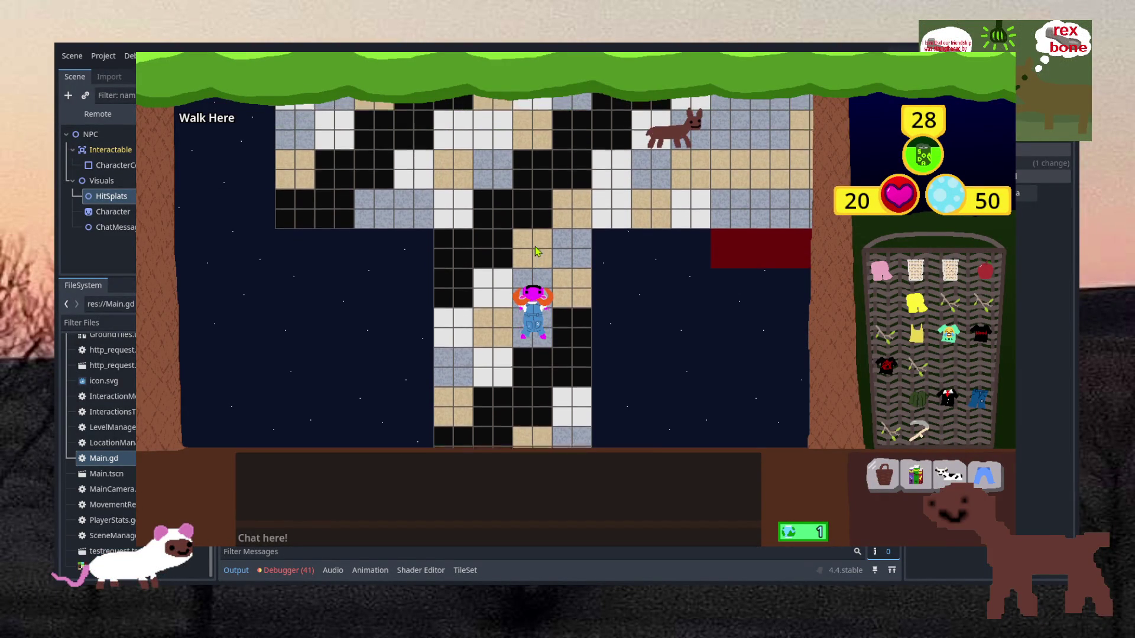
# Converse with the NPC dog to trigger a 5 hitsplat, then return to the mall street.
pyautogui.click(535, 248)
pyautogui.click(535, 399)
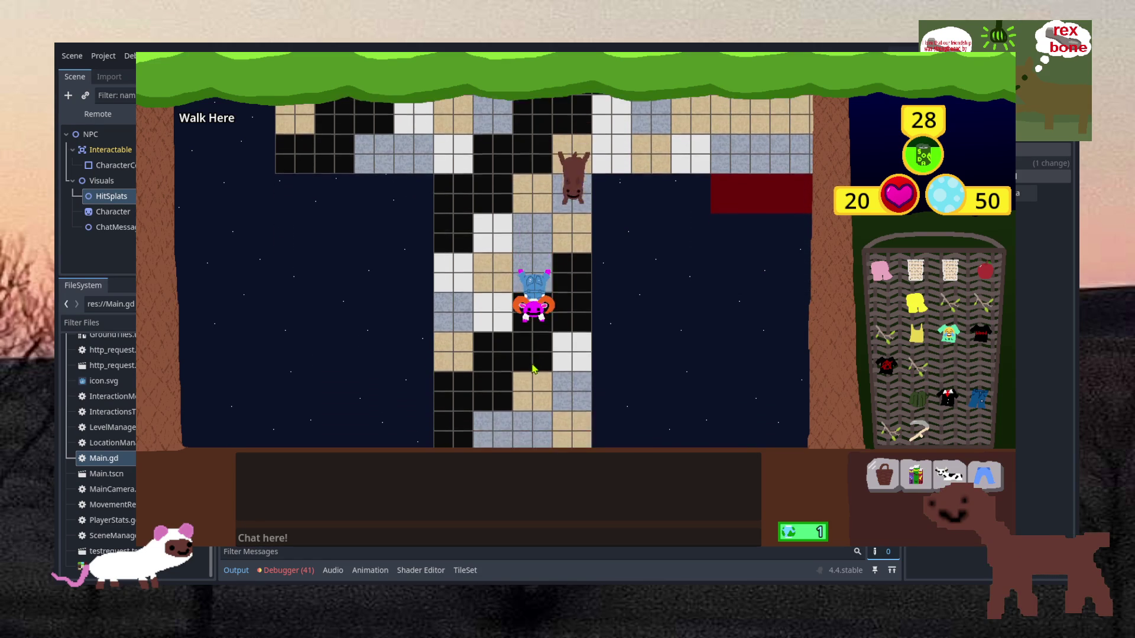
pyautogui.click(538, 280)
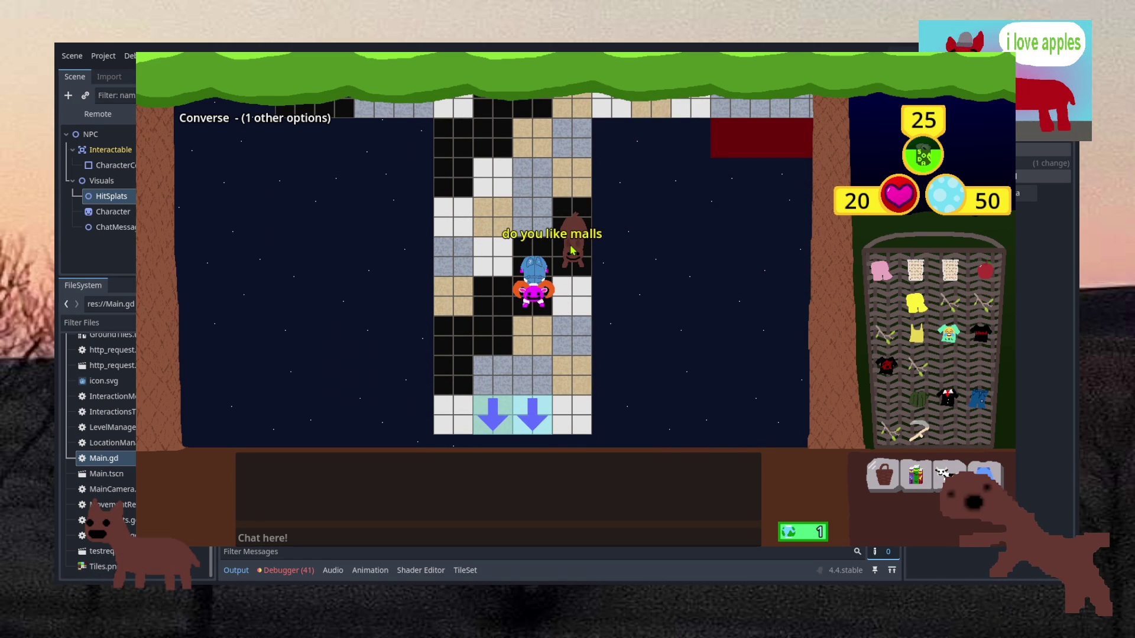
pyautogui.click(495, 300)
pyautogui.rightClick(576, 292)
pyautogui.click(582, 300)
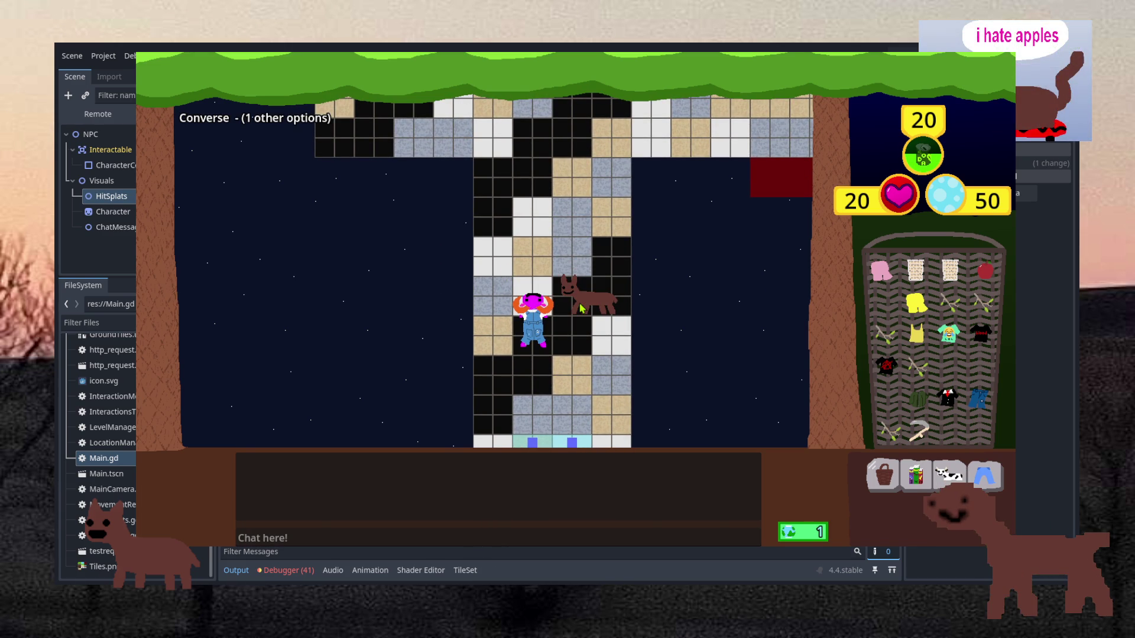
pyautogui.click(528, 415)
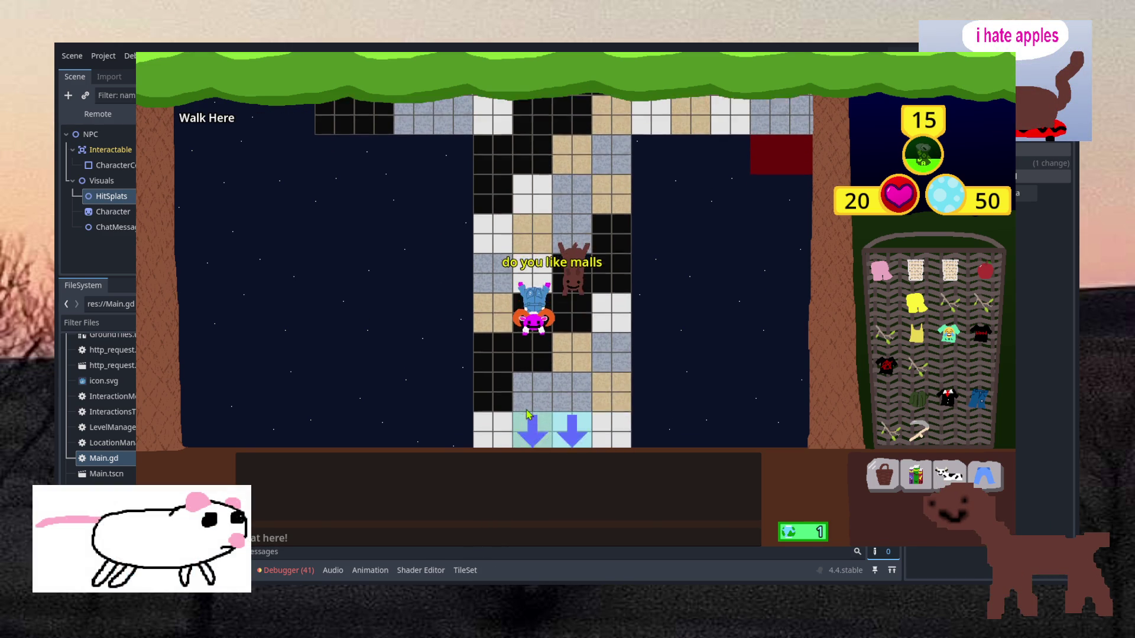
pyautogui.click(528, 415)
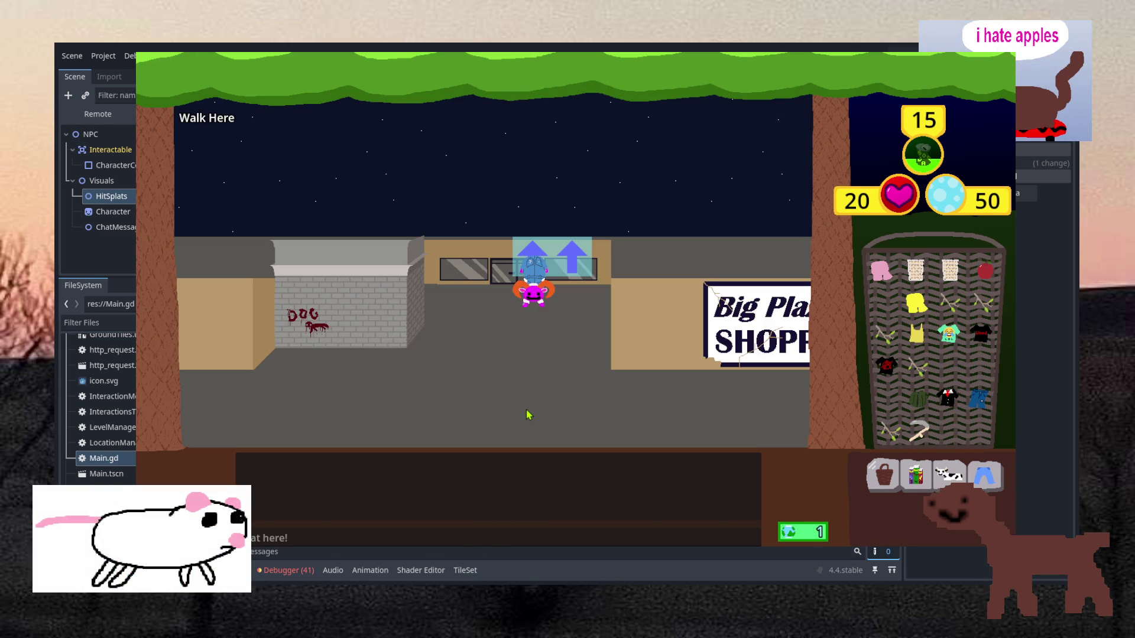
# Warp the character to the Hill area with the ':rp Hill' chat command.
pyautogui.click(338, 535)
pyautogui.write('warp')
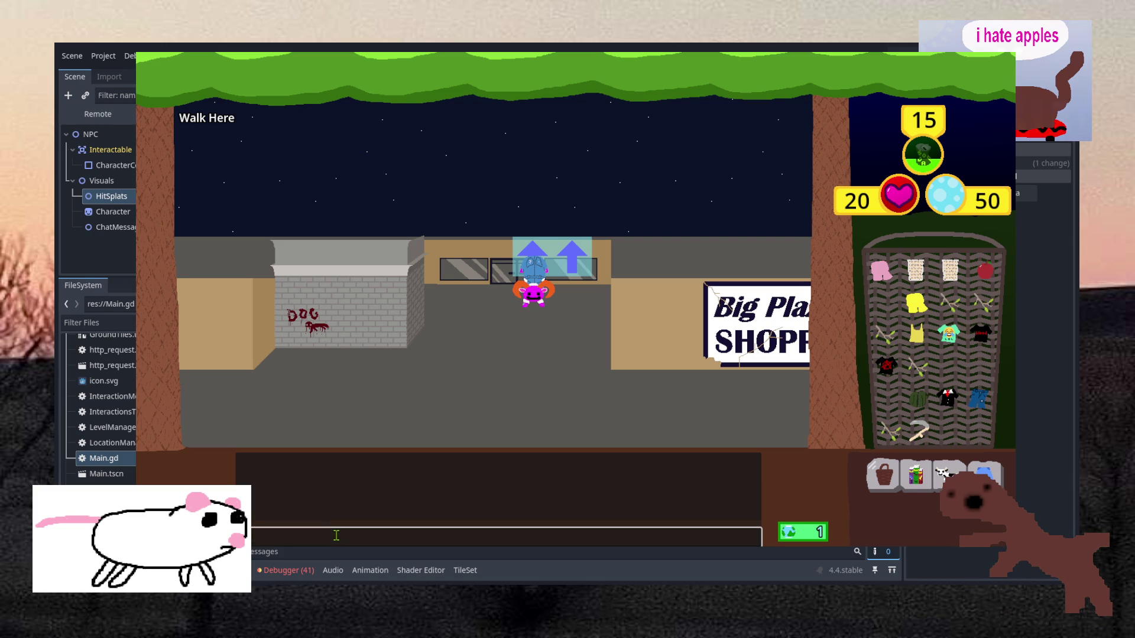
pyautogui.write(' Hill')
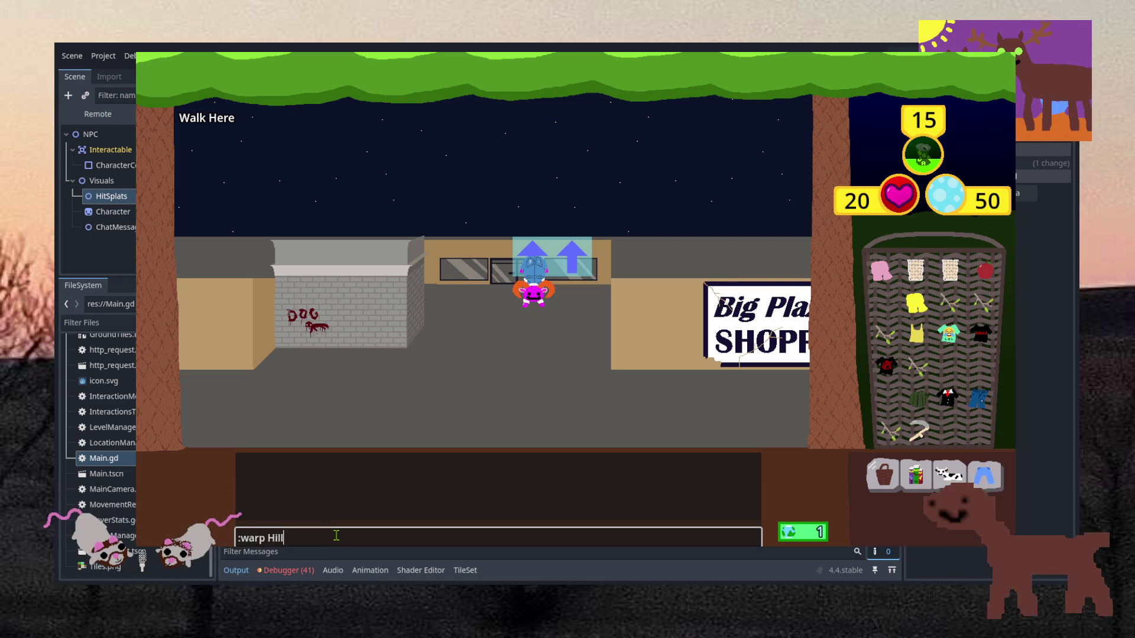
pyautogui.press('Return')
pyautogui.write(':')
pyautogui.write('rp Hill')
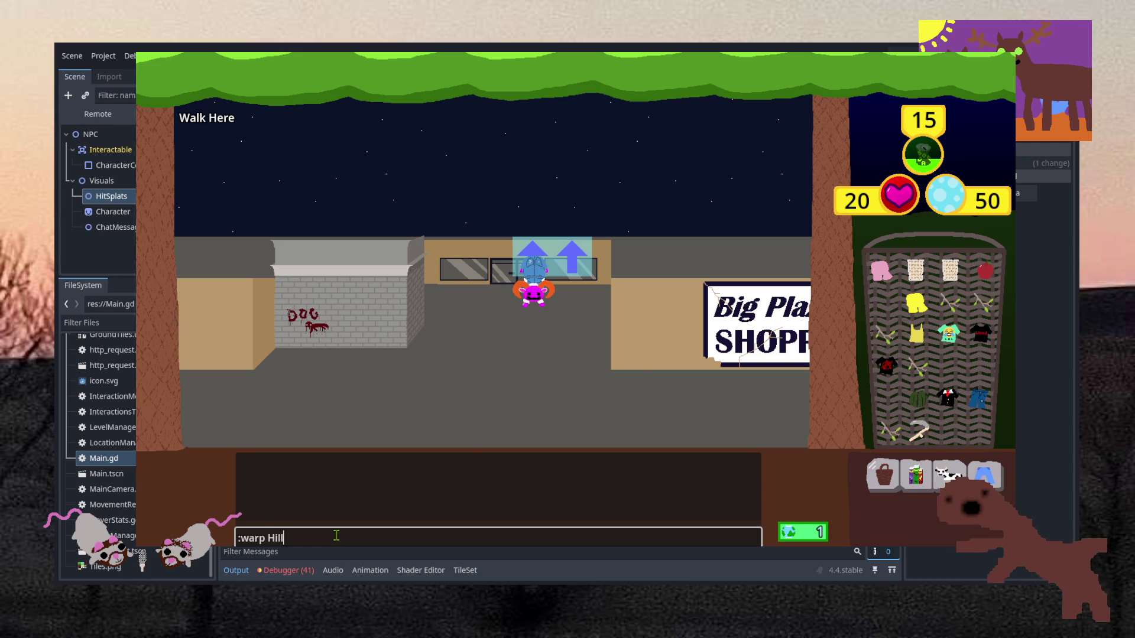
pyautogui.press('Return')
# Walk across the forest to the storage post and open Basket Storage.
pyautogui.click(680, 294)
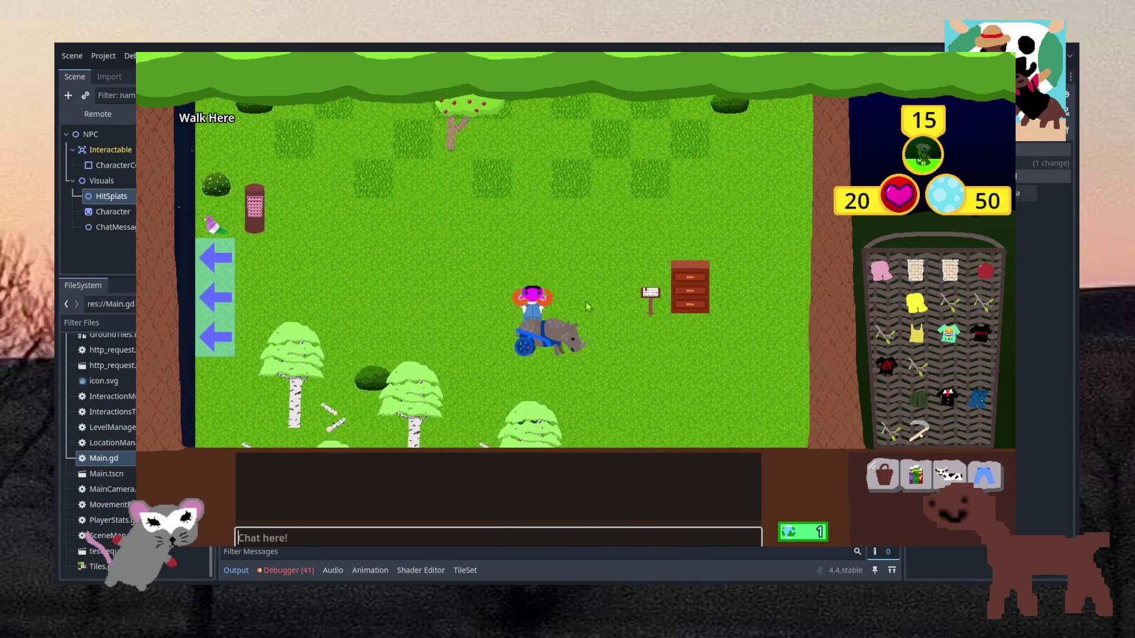
pyautogui.click(372, 285)
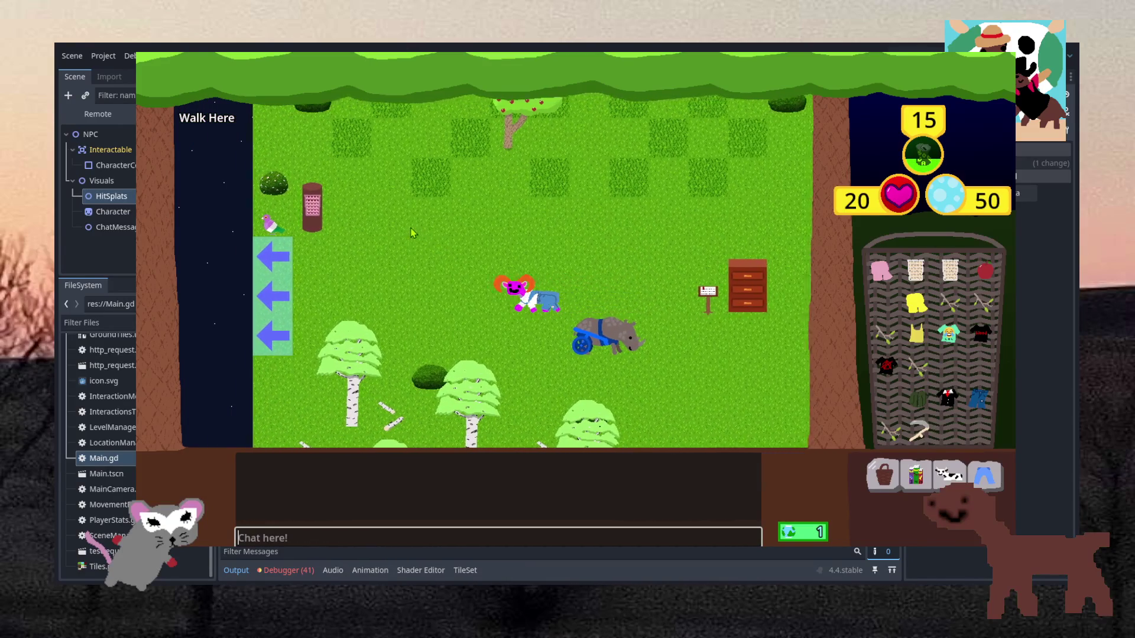
pyautogui.click(412, 232)
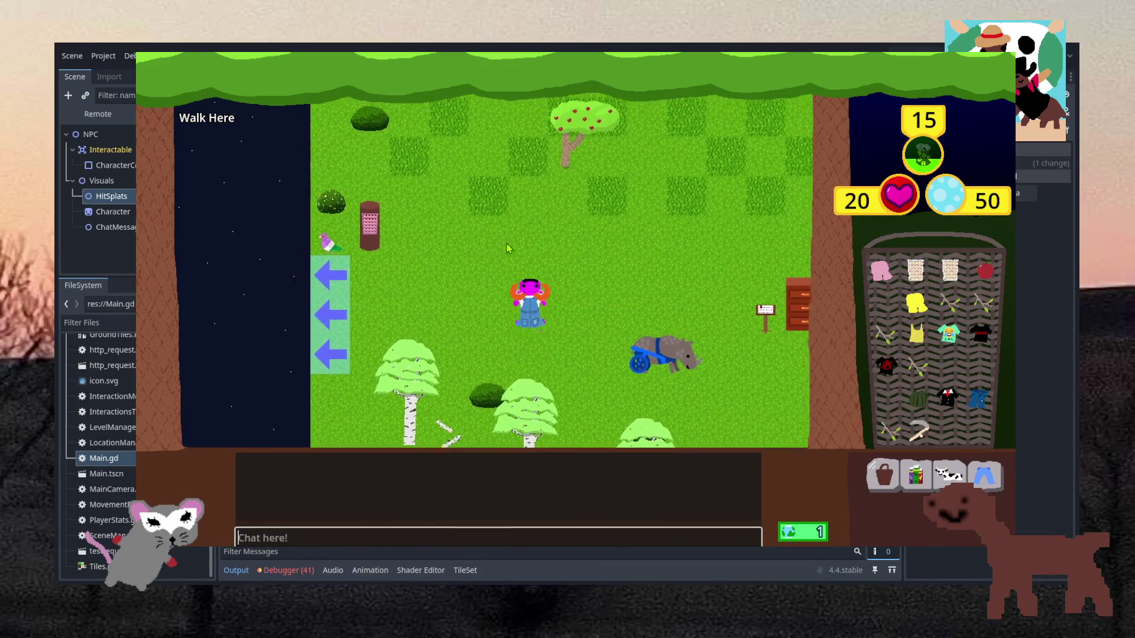
pyautogui.click(430, 278)
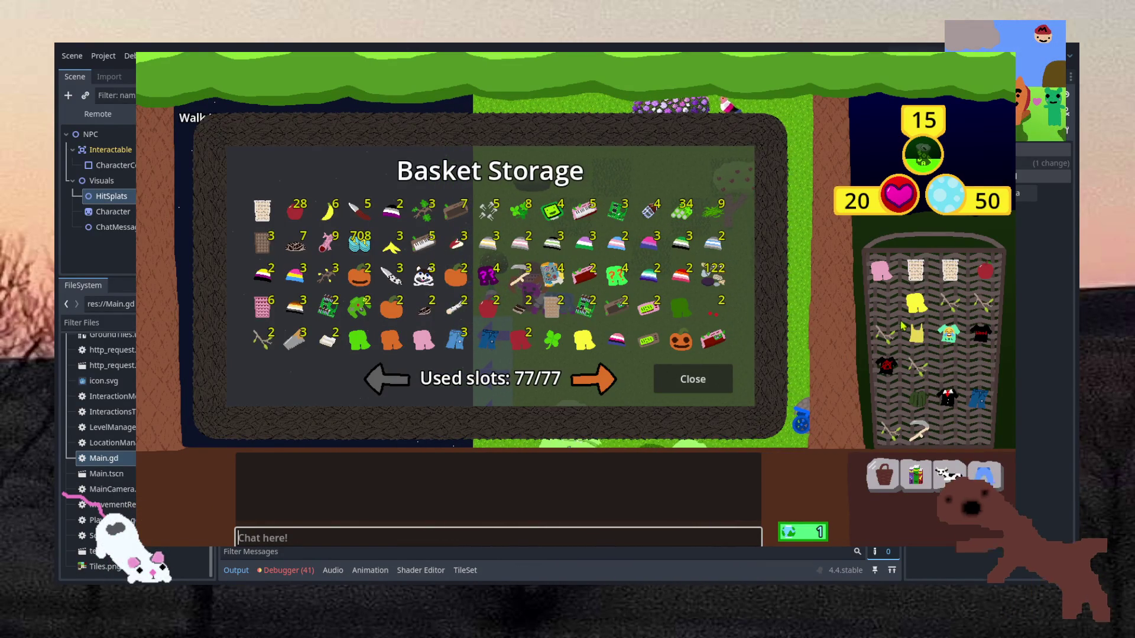
# Deposit the jeans, pickaxe and stick into Basket Storage, then close it.
pyautogui.click(920, 332)
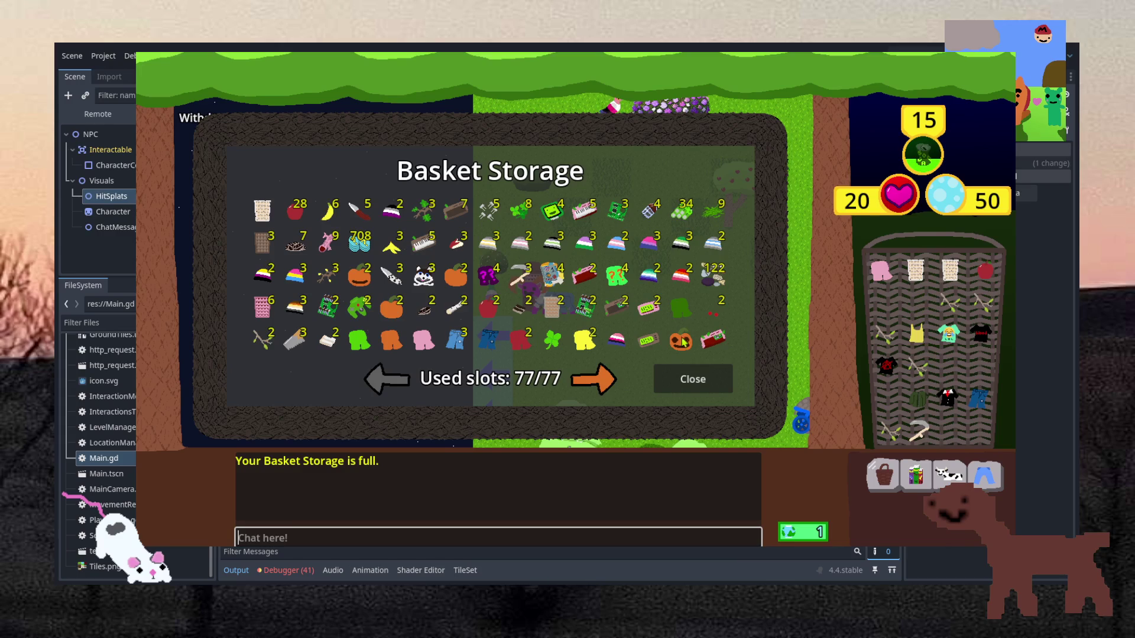
pyautogui.click(979, 397)
pyautogui.click(918, 431)
pyautogui.click(949, 301)
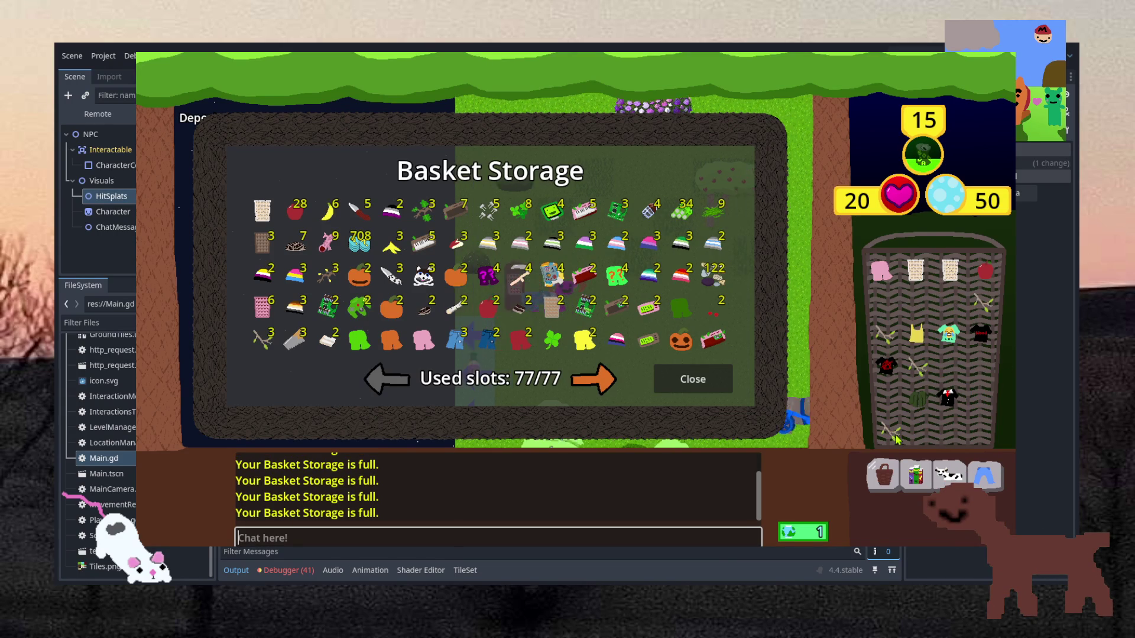
pyautogui.click(695, 379)
# Reopen storage and deposit the pink shorts and paper, then close it.
pyautogui.click(398, 284)
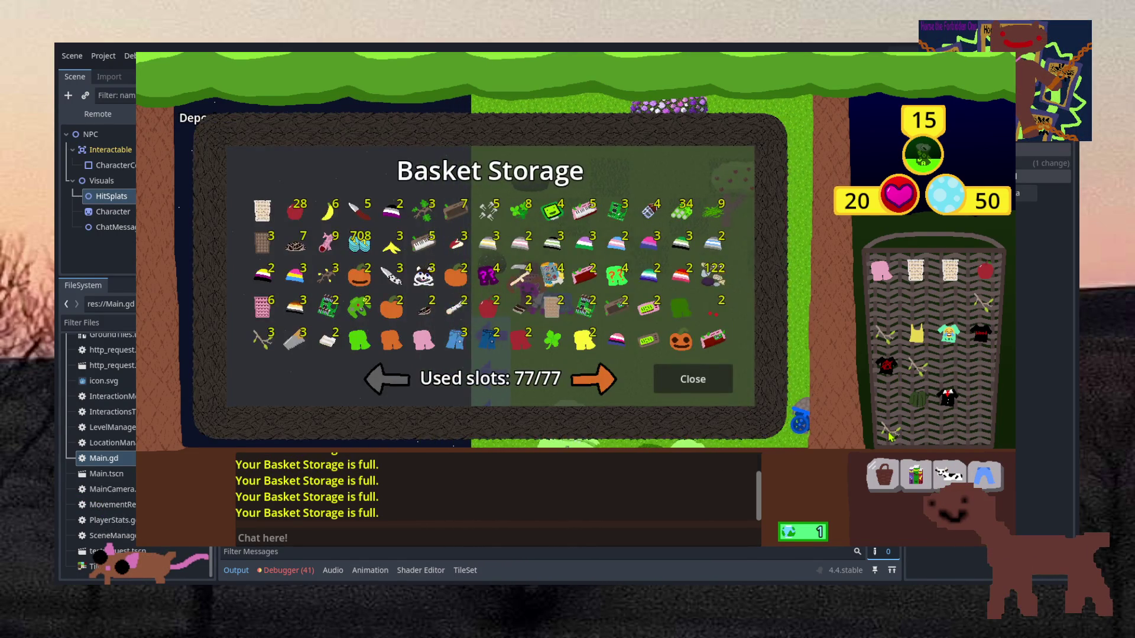
pyautogui.click(880, 271)
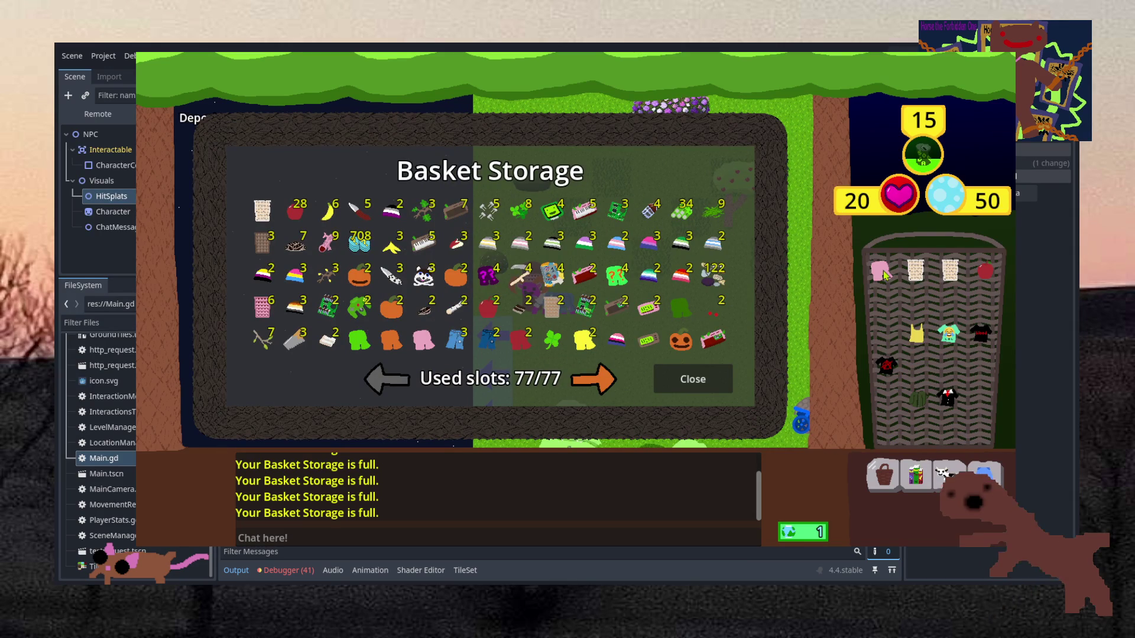
pyautogui.click(915, 270)
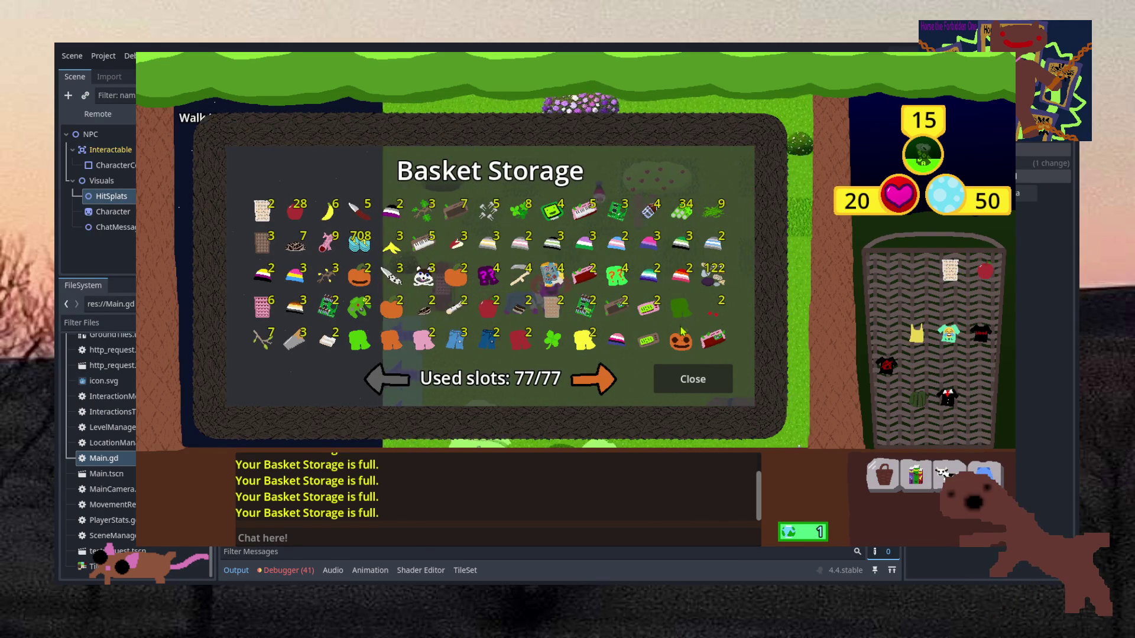
pyautogui.click(690, 383)
# Withdraw all apples from storage into the basket and close storage.
pyautogui.click(387, 287)
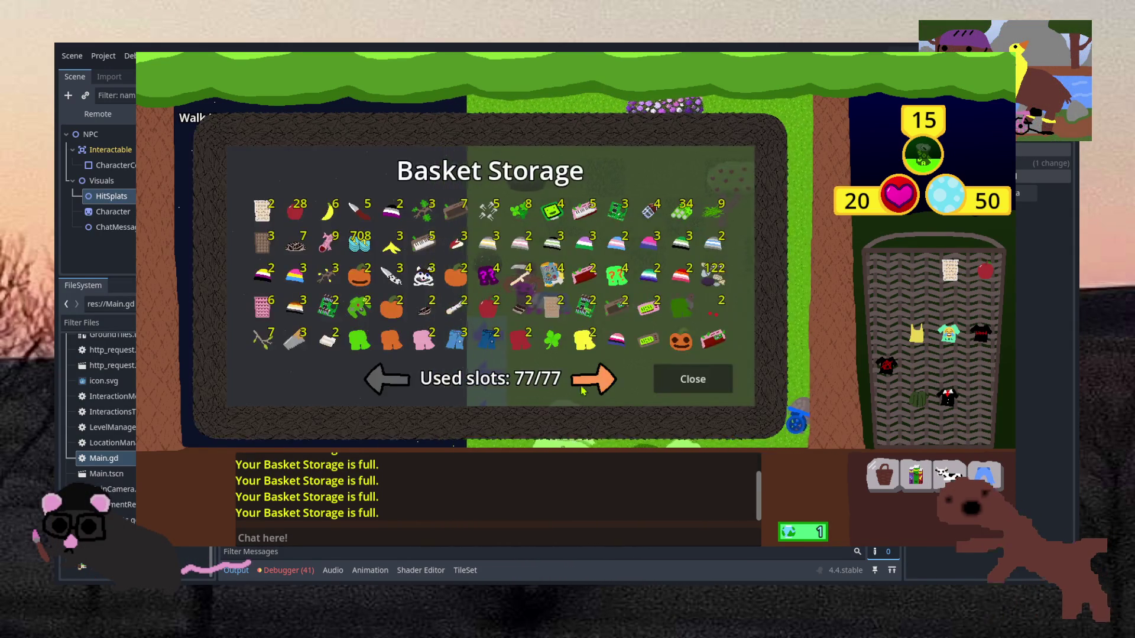
pyautogui.rightClick(299, 214)
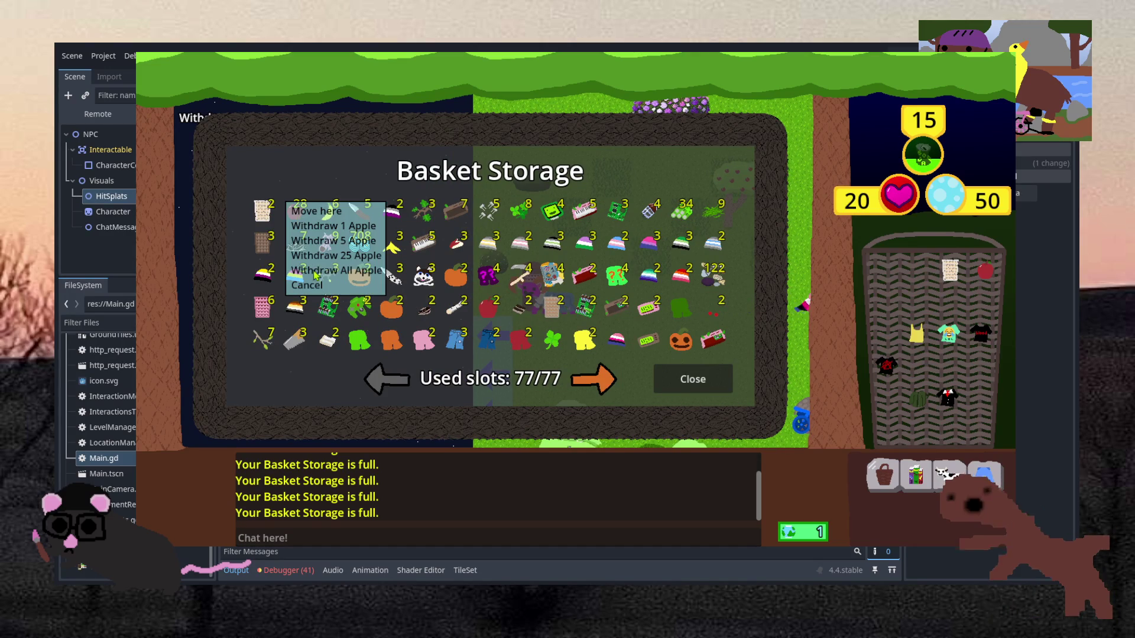
pyautogui.click(324, 270)
pyautogui.click(692, 379)
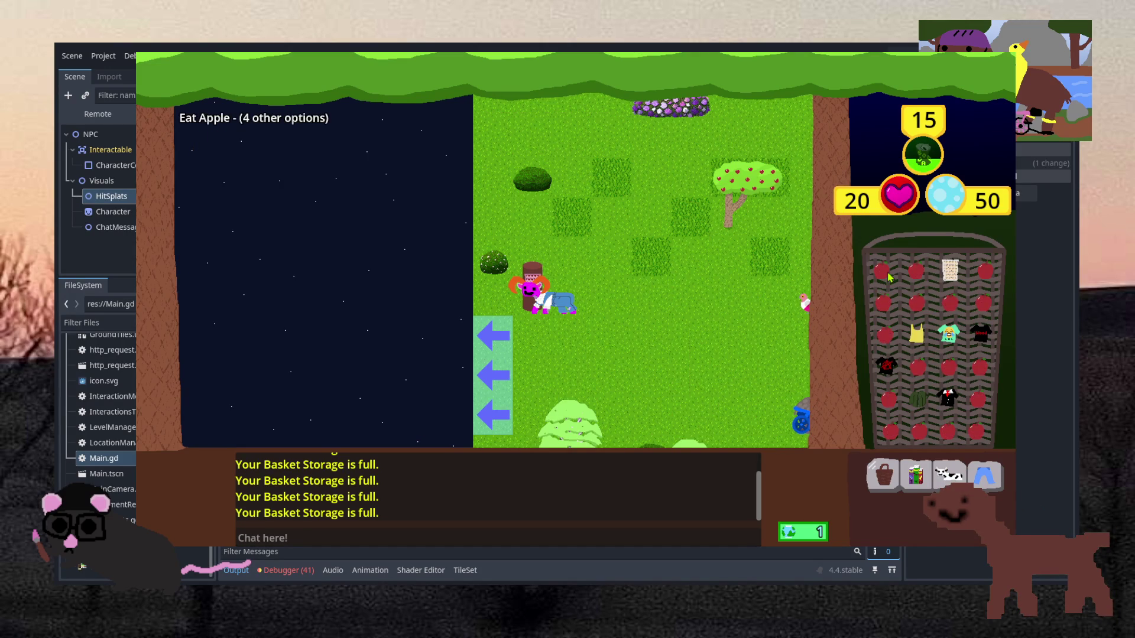
# Eat four apples from the basket to raise the top stat.
pyautogui.click(915, 271)
pyautogui.click(985, 271)
pyautogui.click(950, 303)
pyautogui.click(984, 303)
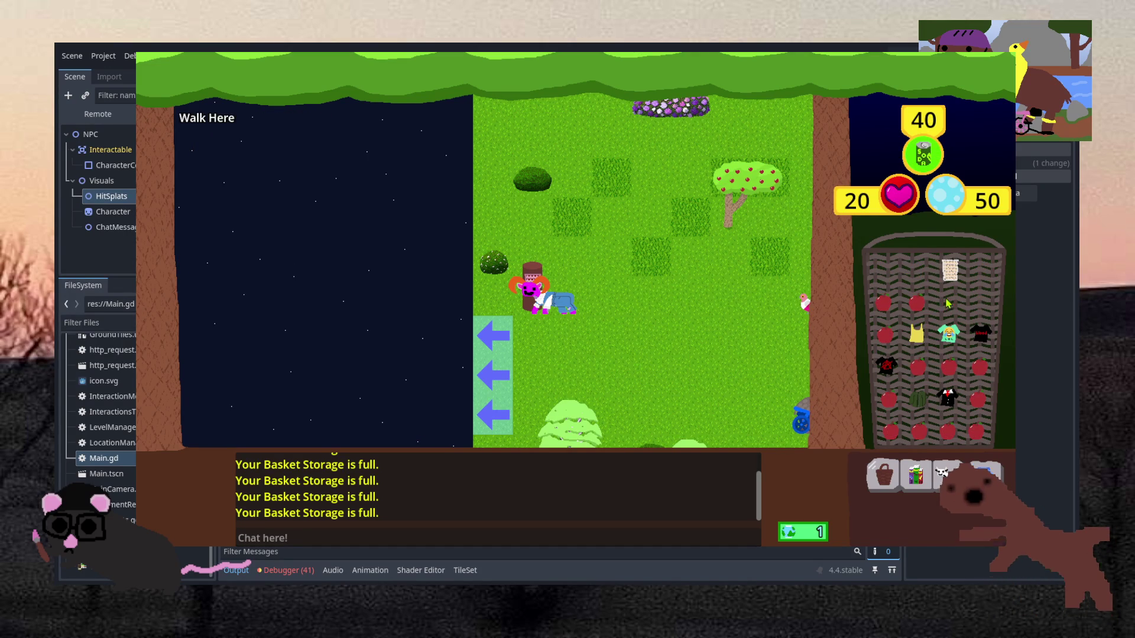
# Warp to MallExit and then the mall exterior via chat, walk down the street, and quit the game.
pyautogui.click(413, 540)
pyautogui.write(':warp MallEx')
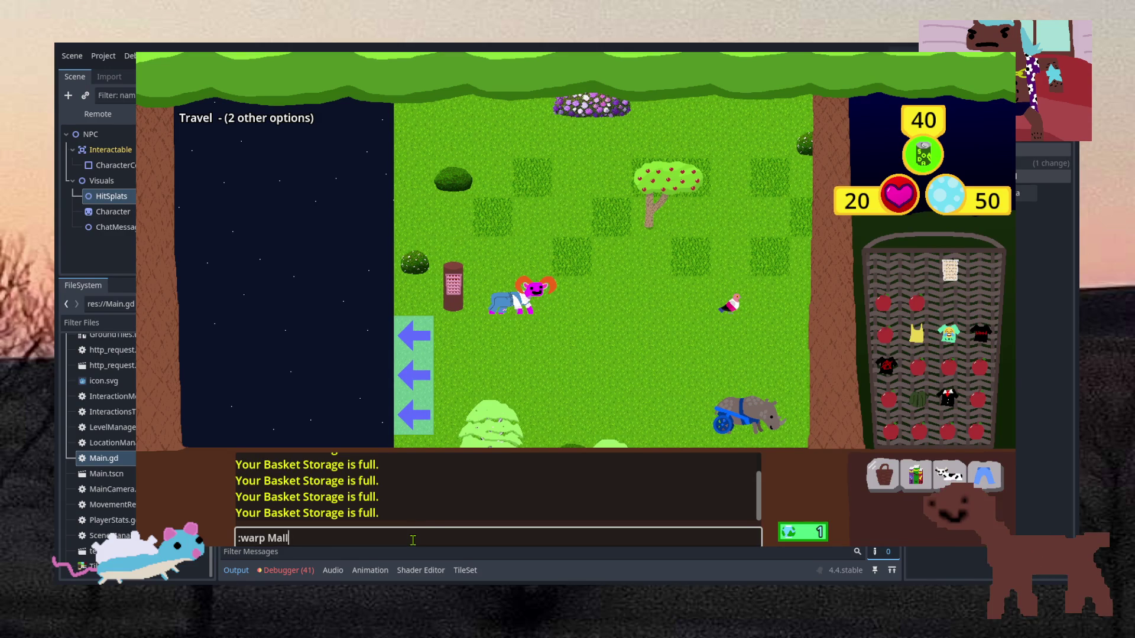
pyautogui.write('it')
pyautogui.press('Return')
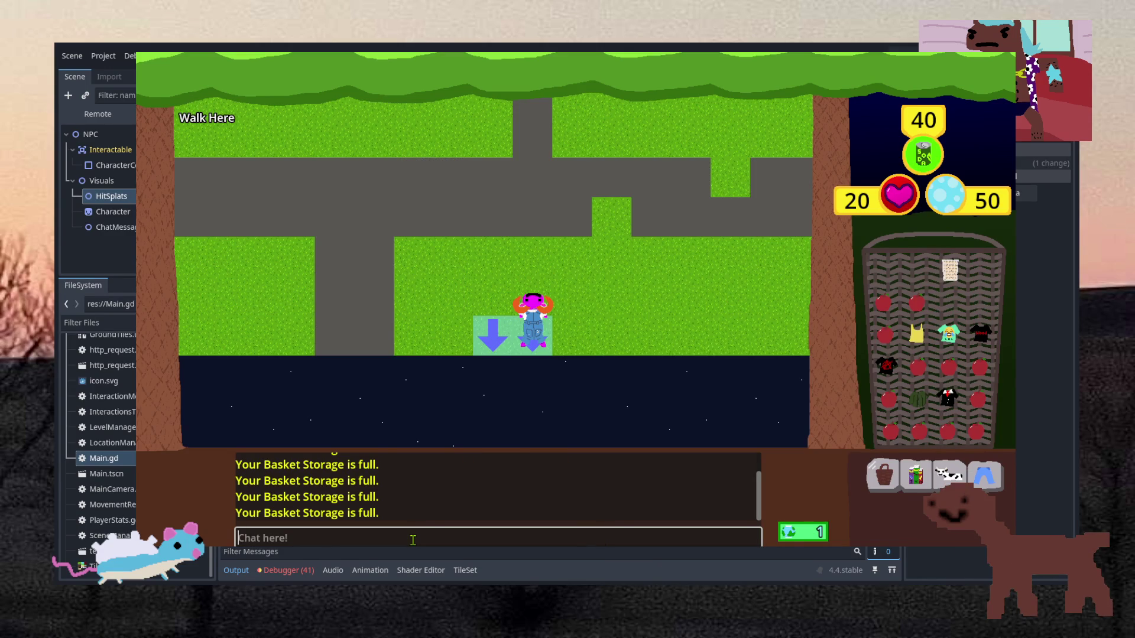
pyautogui.write(':warp Mall')
pyautogui.write('Exterior 1')
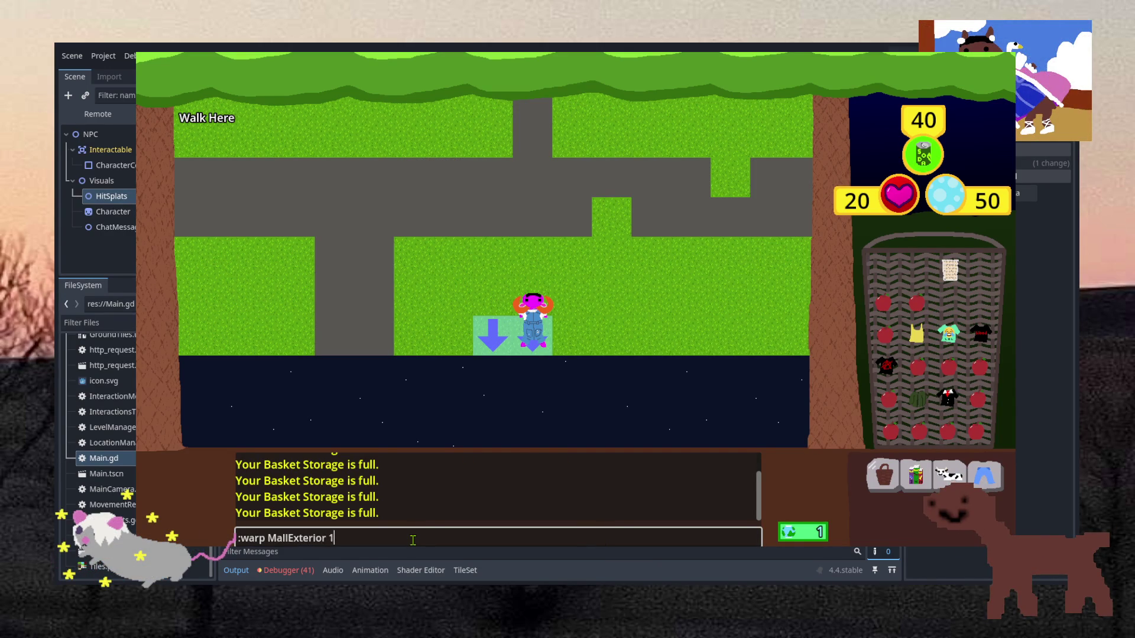
pyautogui.press('Return')
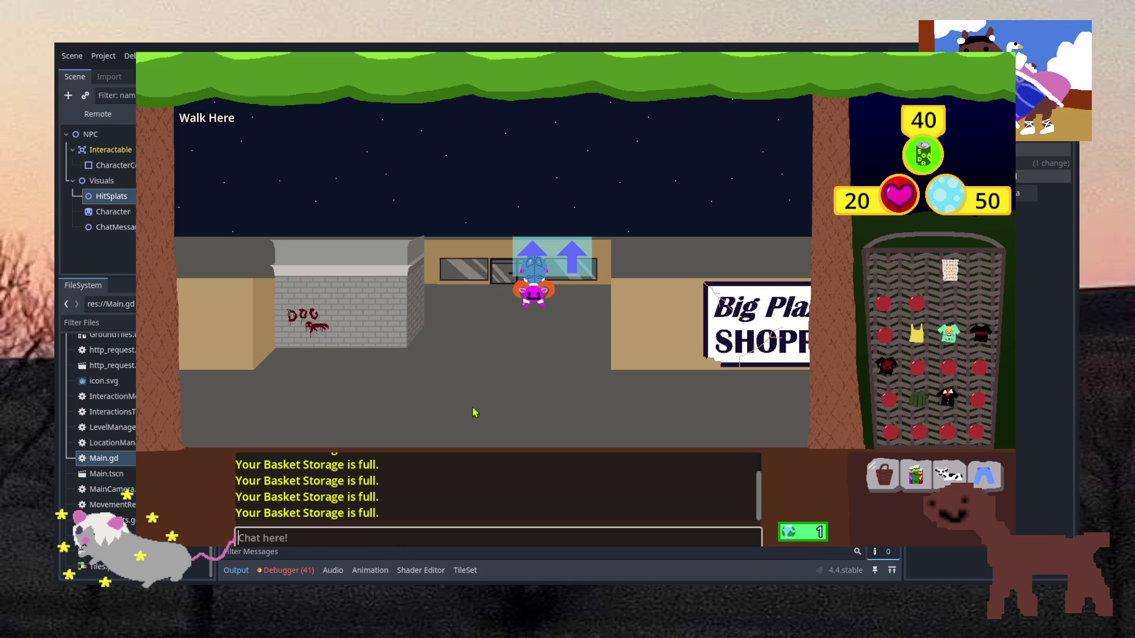
pyautogui.click(527, 351)
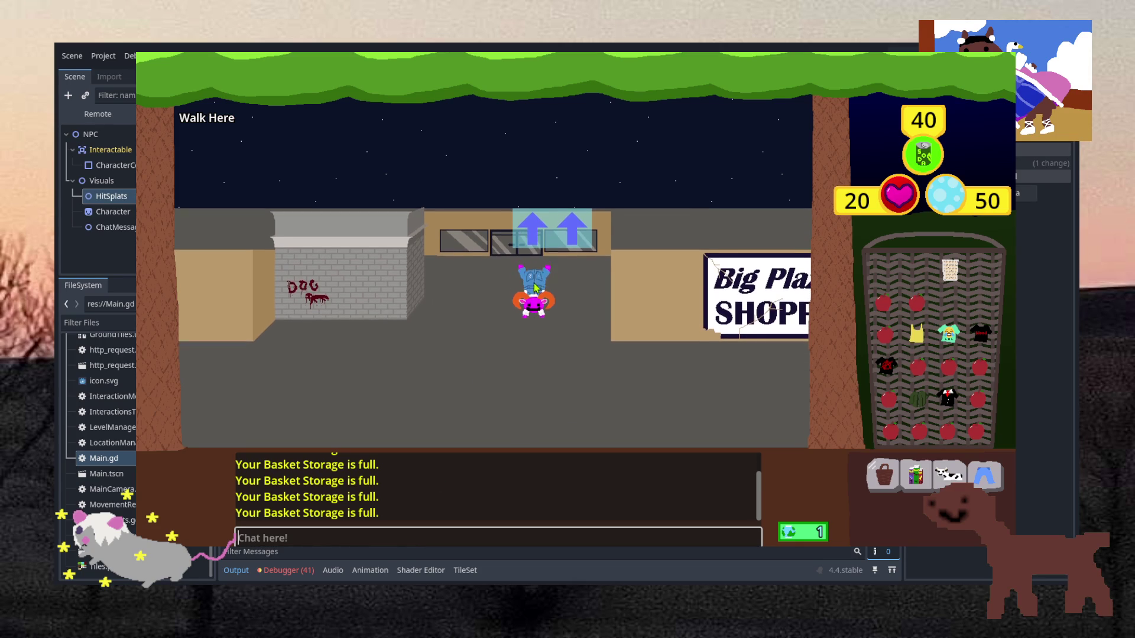
pyautogui.hotkey('alt', 'F4')
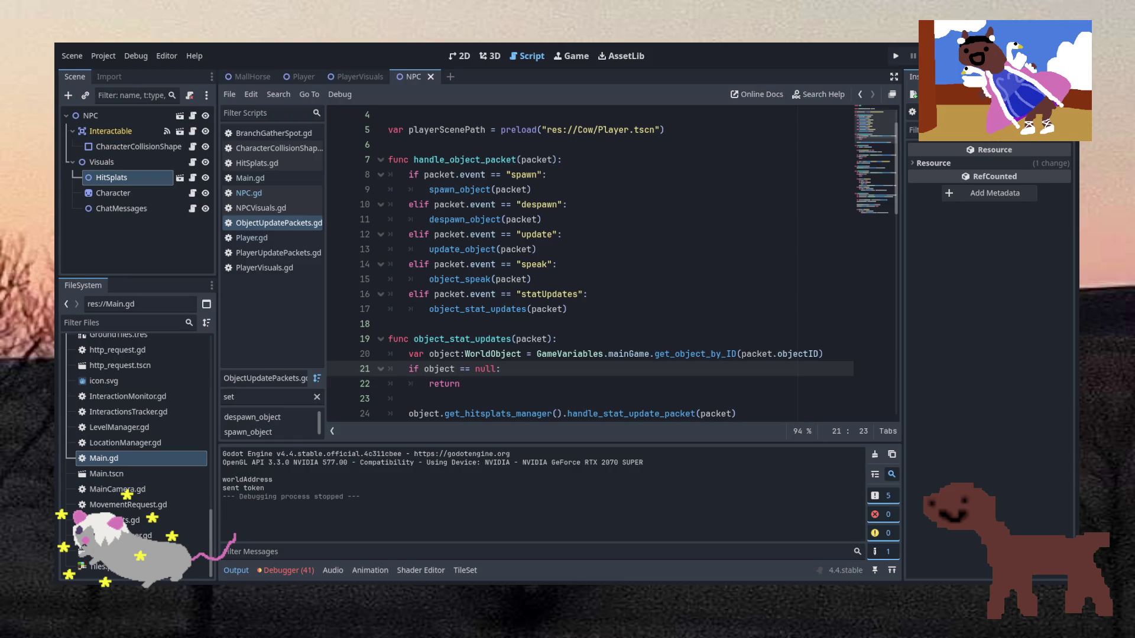
# Place the caret after the statUpdates branch in ObjectUpdatePackets.gd, then switch to NPC.gd.
pyautogui.click(568, 309)
pyautogui.click(542, 323)
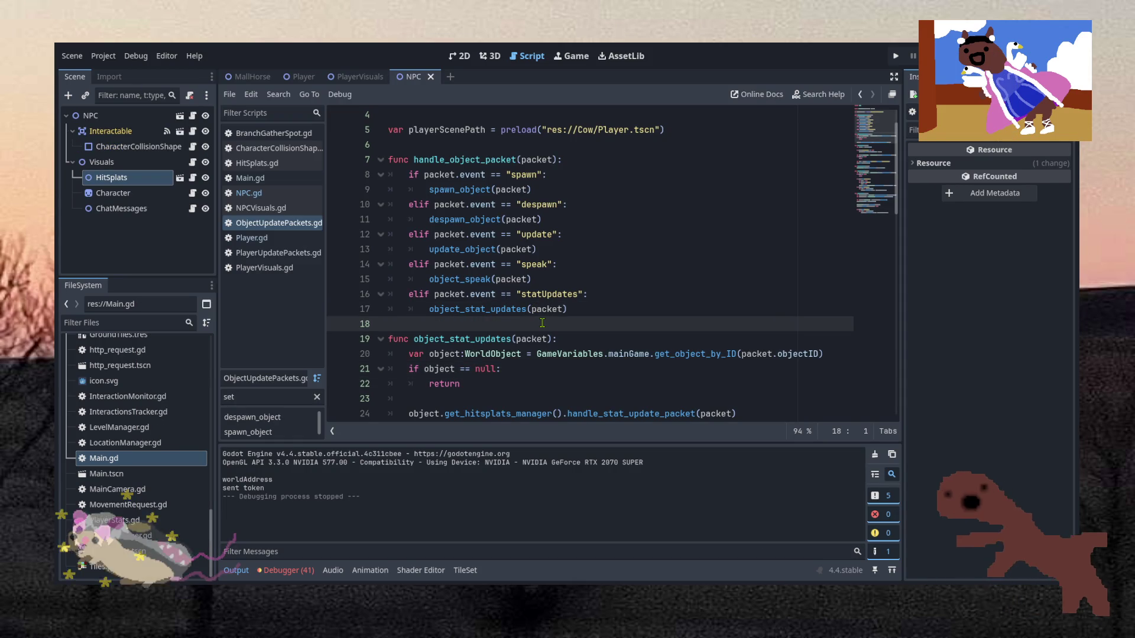
pyautogui.click(253, 192)
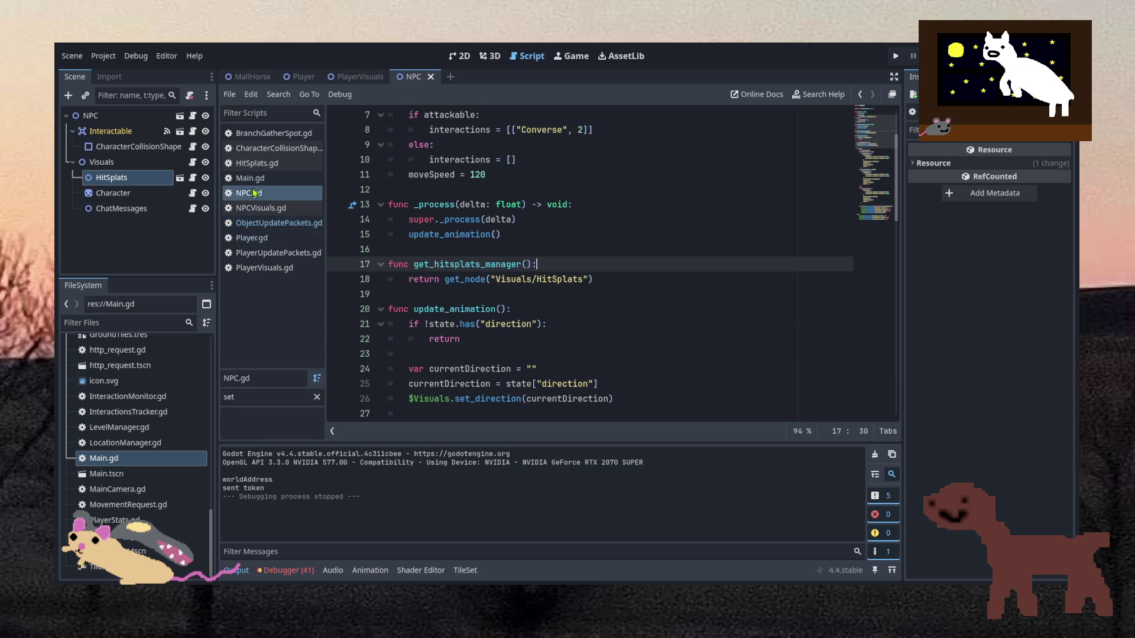
pyautogui.click(252, 223)
pyautogui.click(252, 192)
# Review NPC.gd's hitsplats manager and Converse interaction, then run the game to its login form.
pyautogui.scroll(2, 454, 239)
pyautogui.scroll(-5, 464, 243)
pyautogui.scroll(-11, 464, 243)
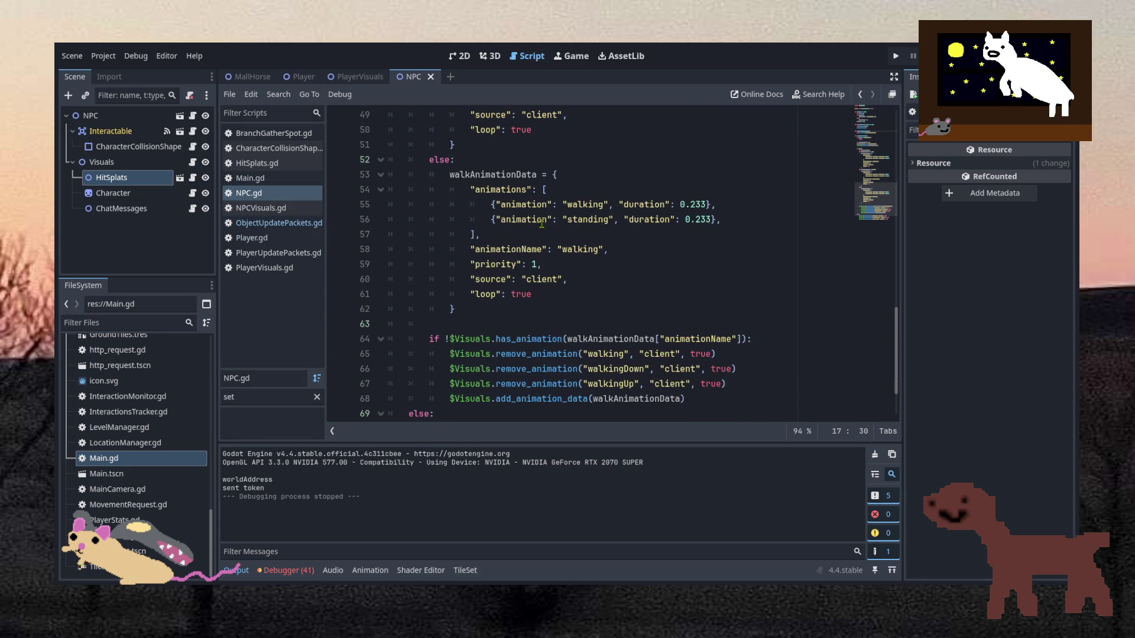
pyautogui.scroll(13, 539, 227)
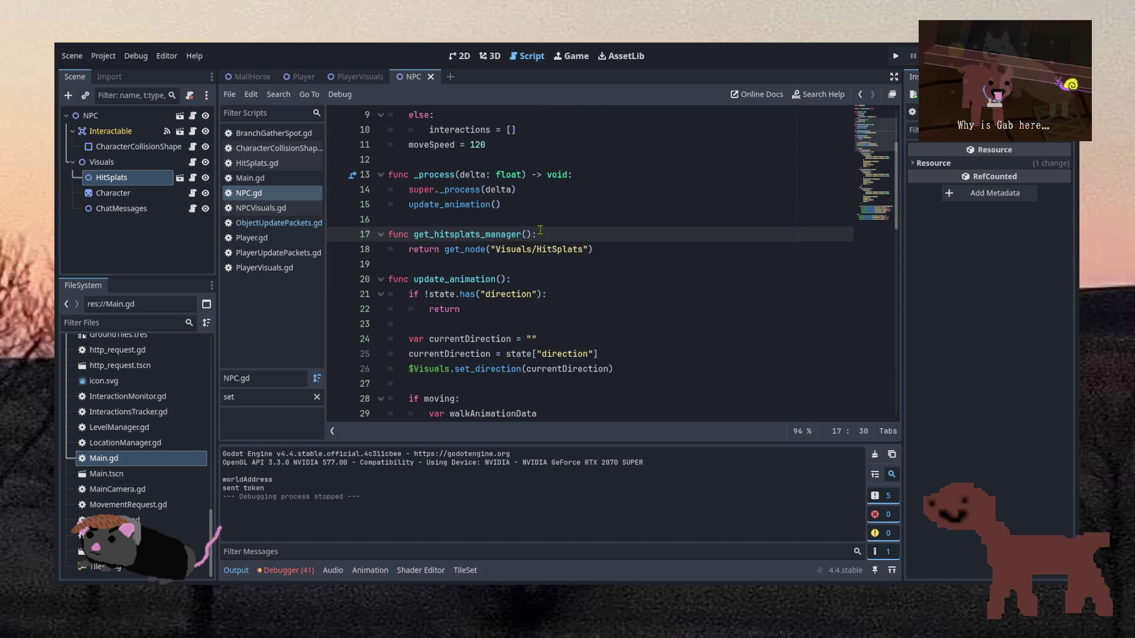
pyautogui.scroll(2, 539, 230)
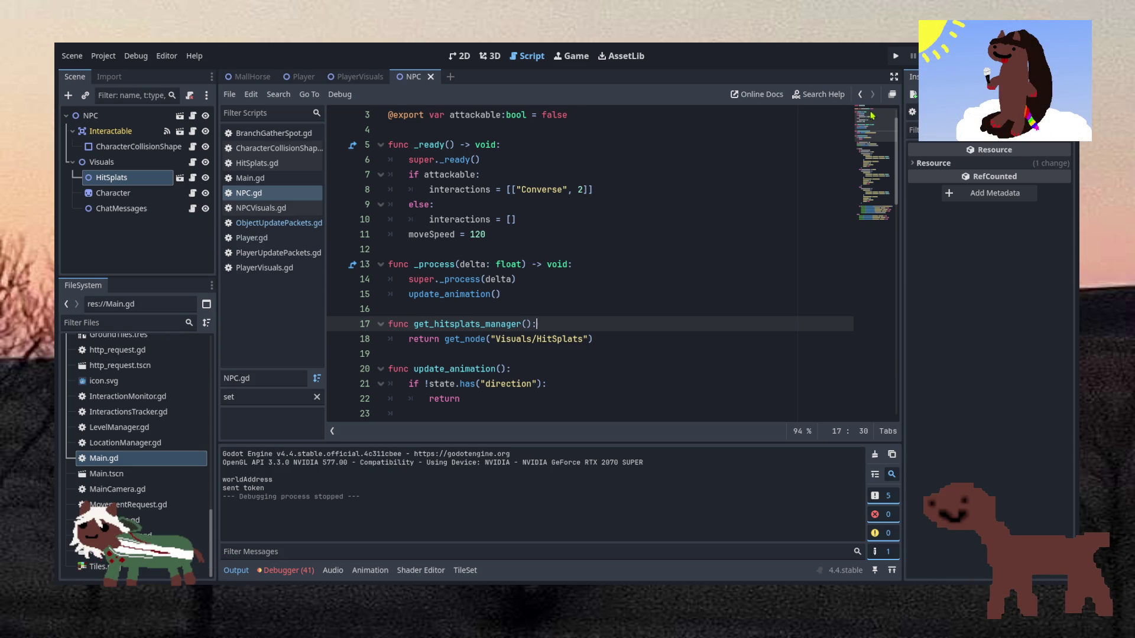
pyautogui.click(895, 57)
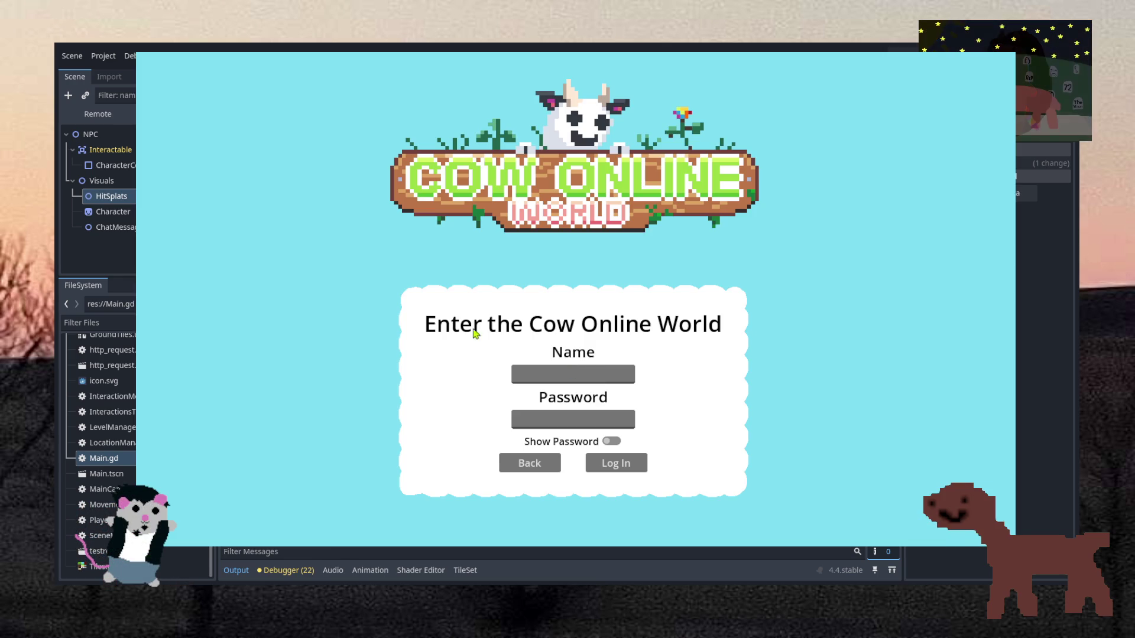
pyautogui.click(600, 371)
# Enter the login name, log in, and walk north toward the NPC in the mall.
pyautogui.write('bee')
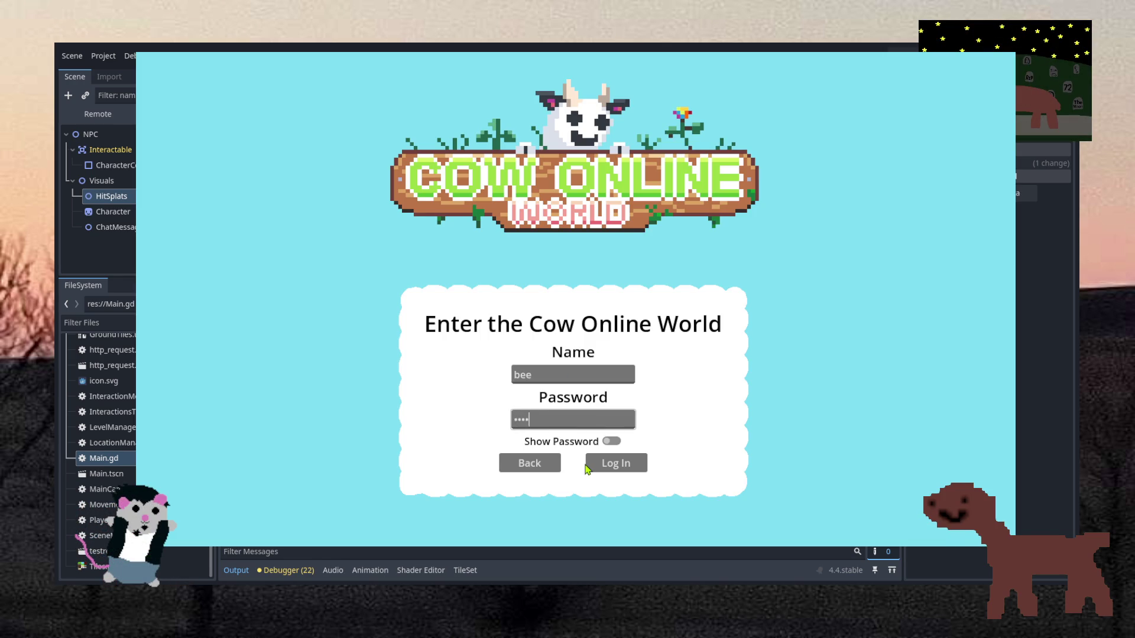
pyautogui.click(588, 466)
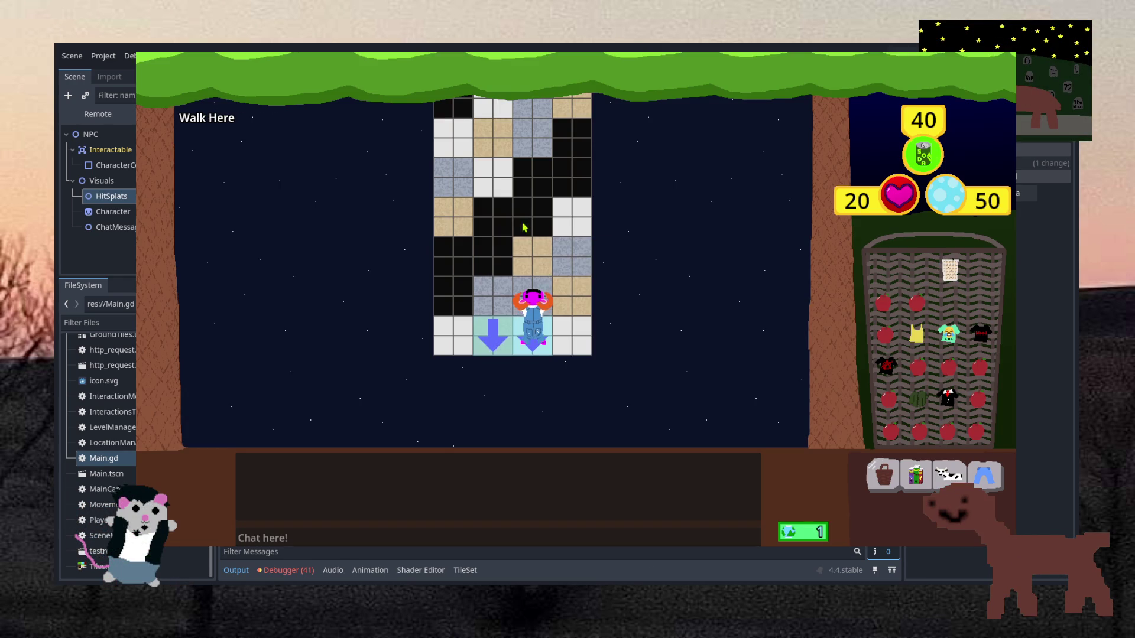
pyautogui.click(523, 228)
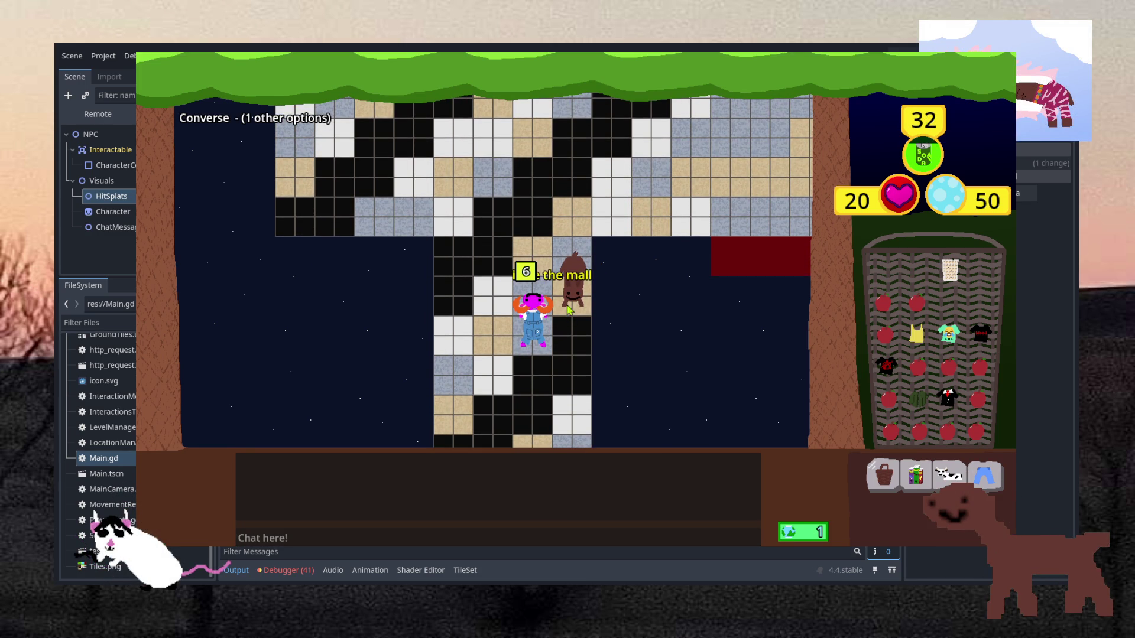
# Walk south onto the room's exit tiles, then stop the game with F8.
pyautogui.click(521, 413)
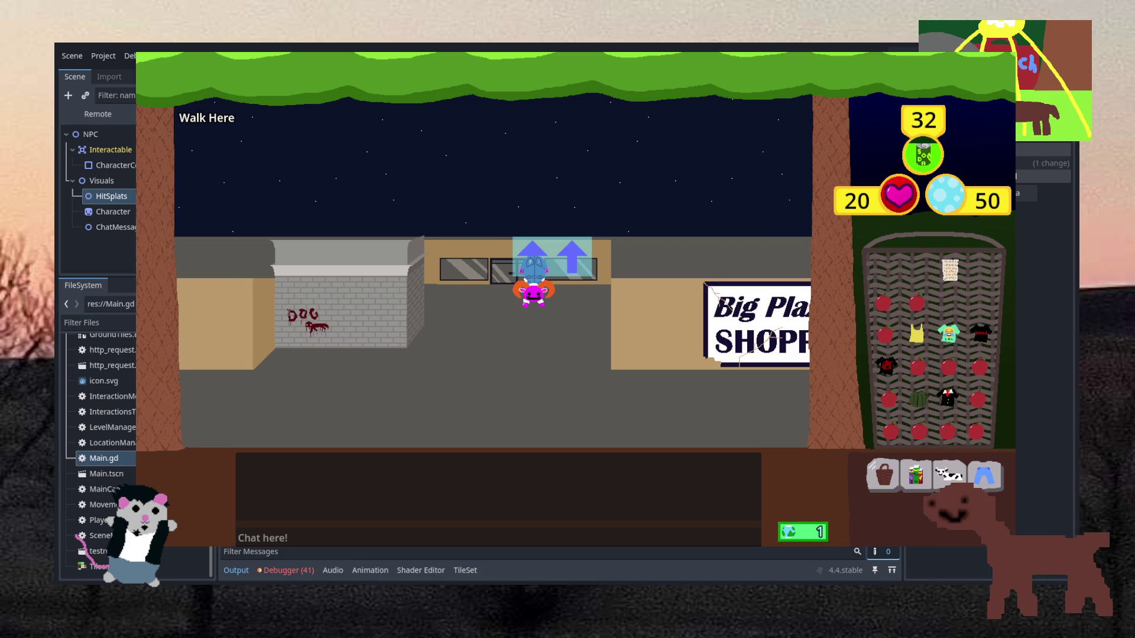
pyautogui.press('F8')
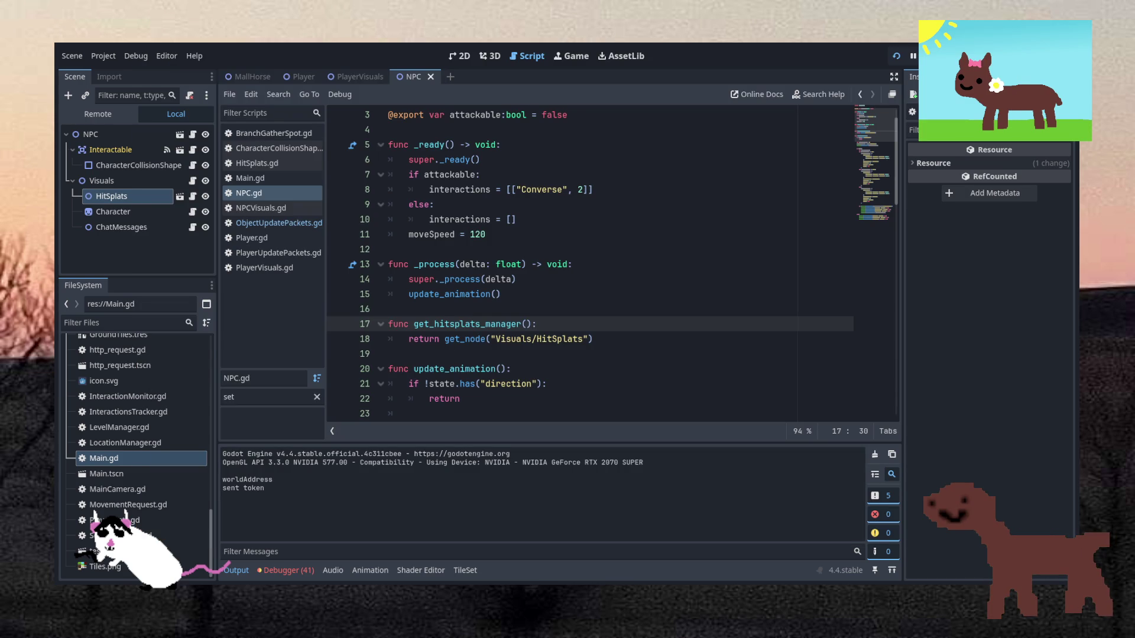
# Relaunch the game with F5 and travel from the street into the tiled room.
pyautogui.press('F5')
pyautogui.click(545, 260)
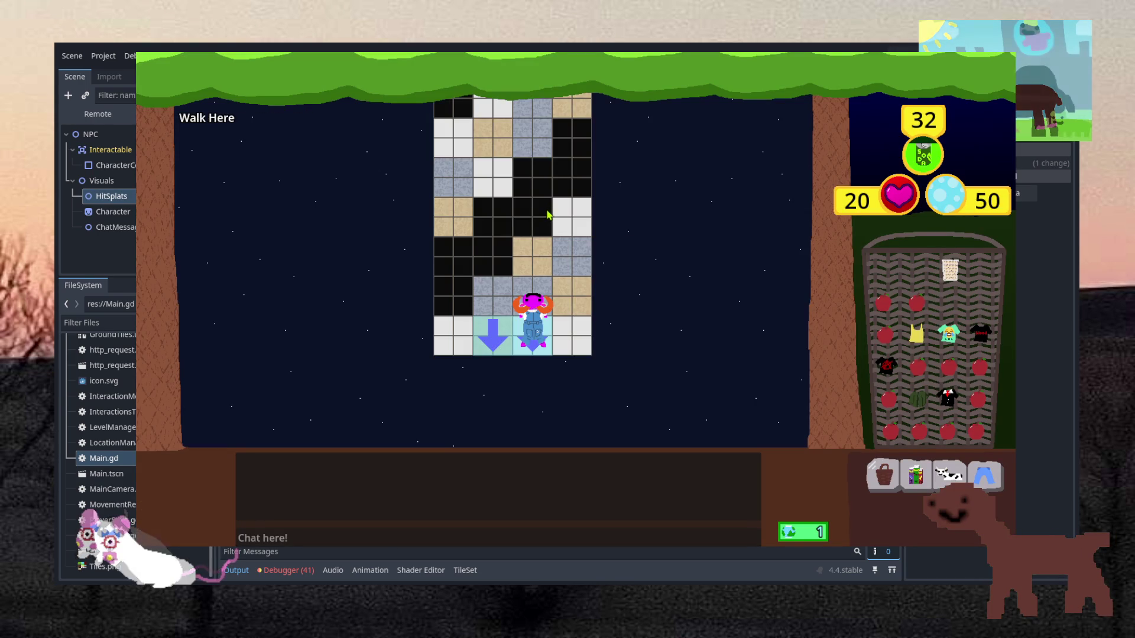
# Converse with the dog NPC once, step down, and re-enter the tiled room.
pyautogui.click(547, 216)
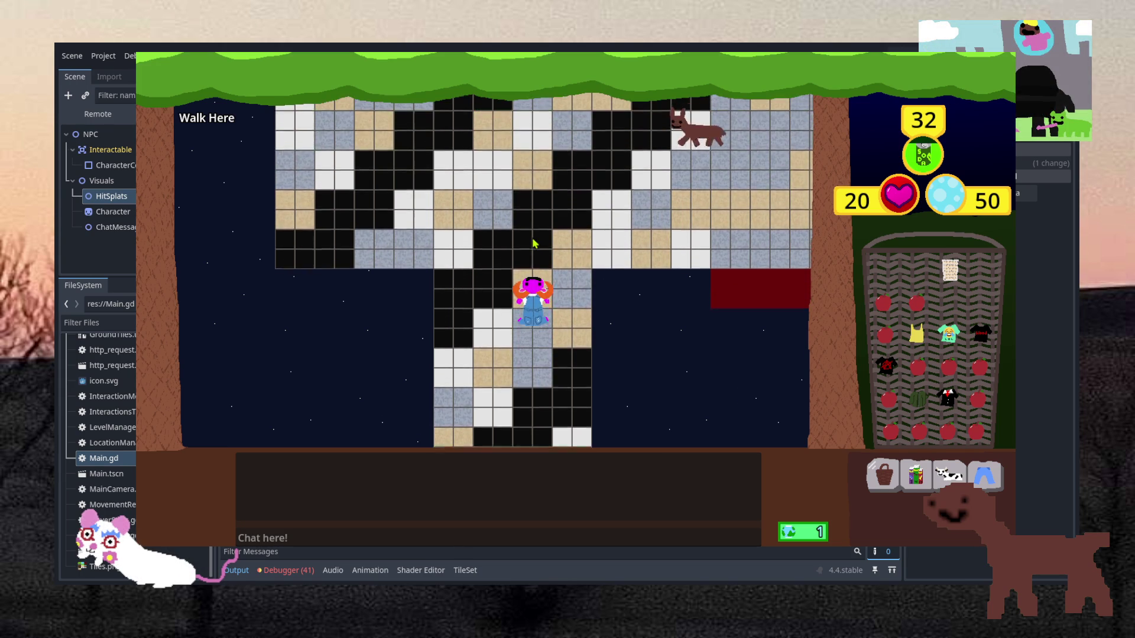
pyautogui.click(621, 174)
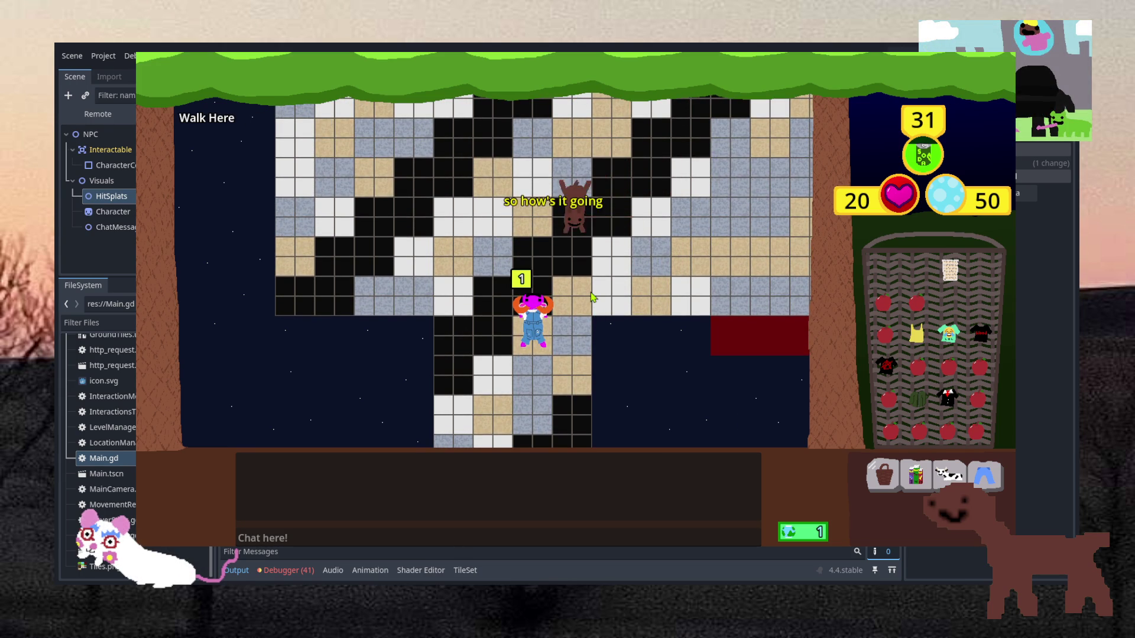
pyautogui.click(522, 441)
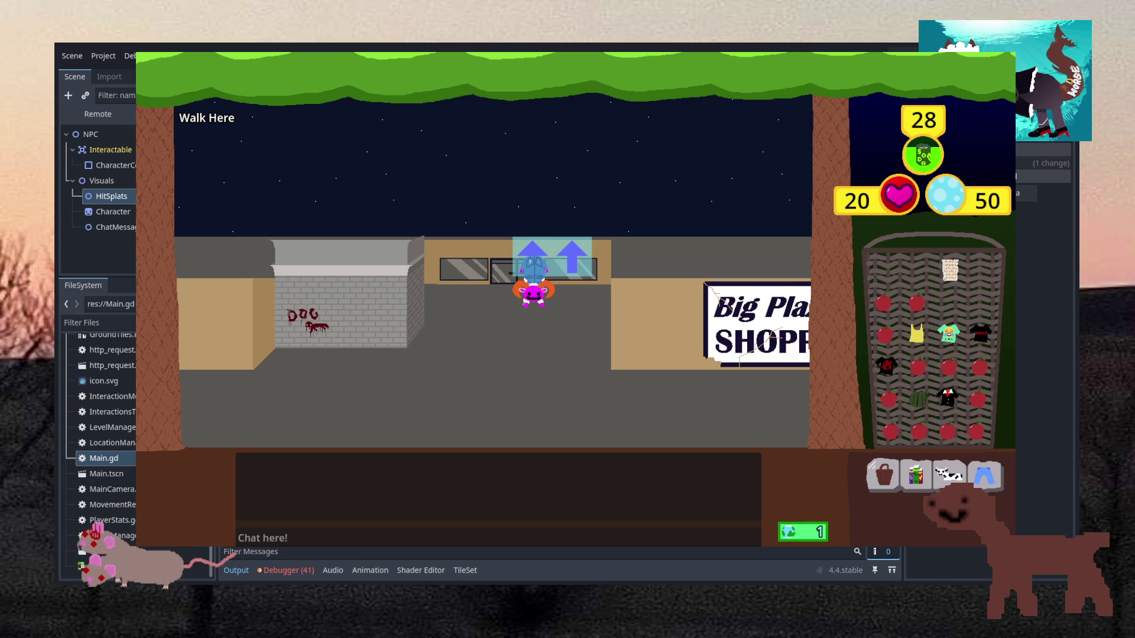
pyautogui.click(529, 255)
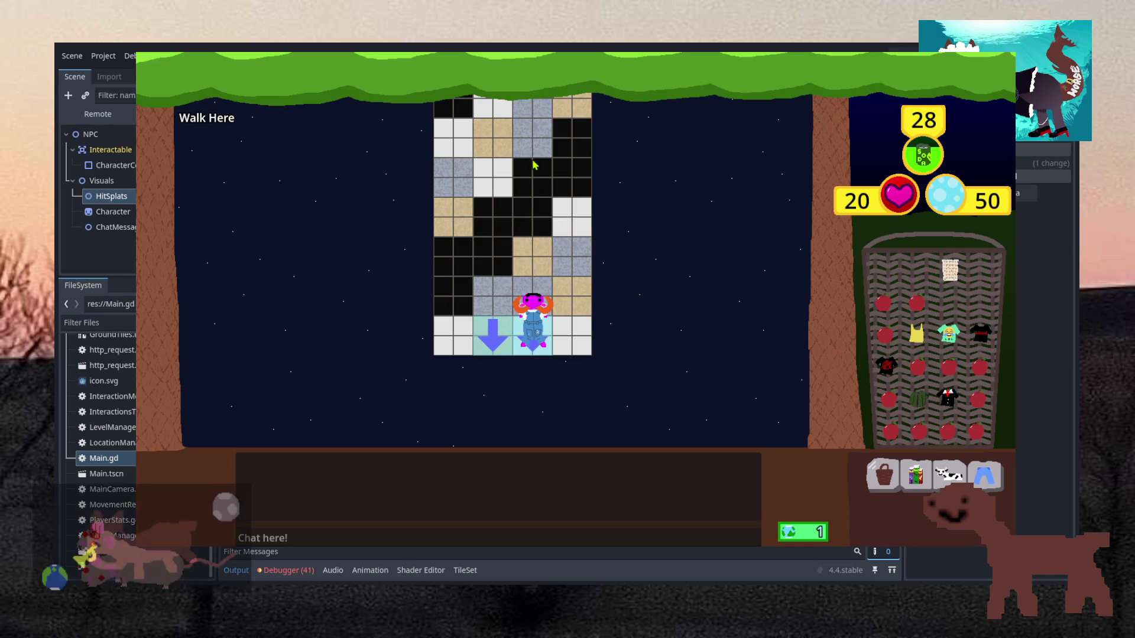
# Converse with the dog NPC twice more, then walk out to the shop street.
pyautogui.click(532, 156)
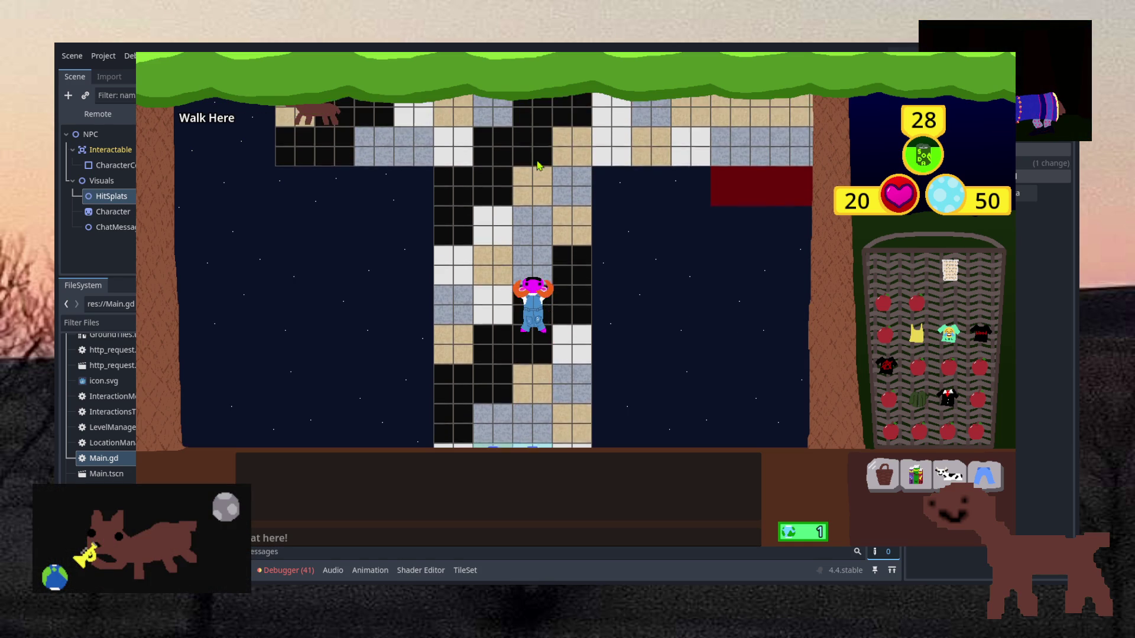
pyautogui.click(324, 177)
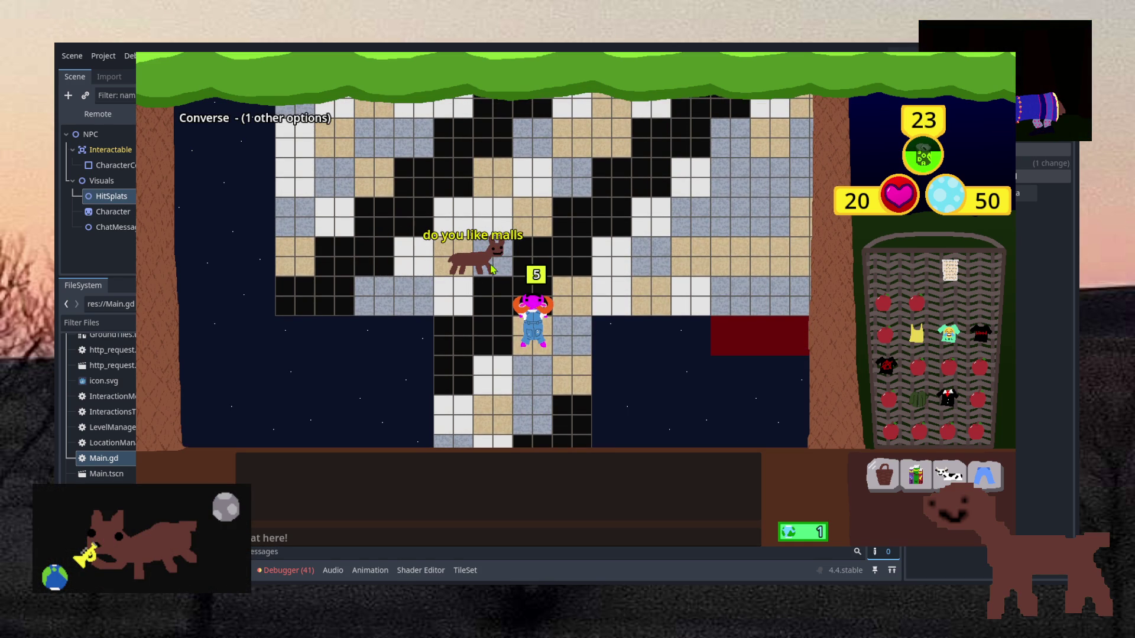
pyautogui.click(490, 260)
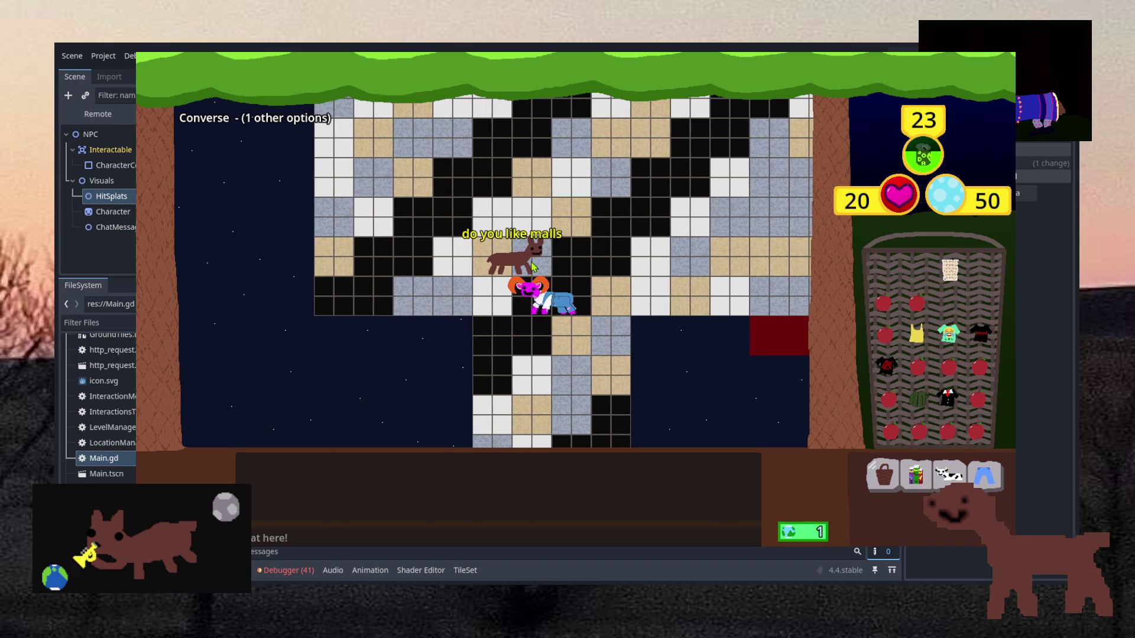
pyautogui.click(534, 384)
pyautogui.click(533, 384)
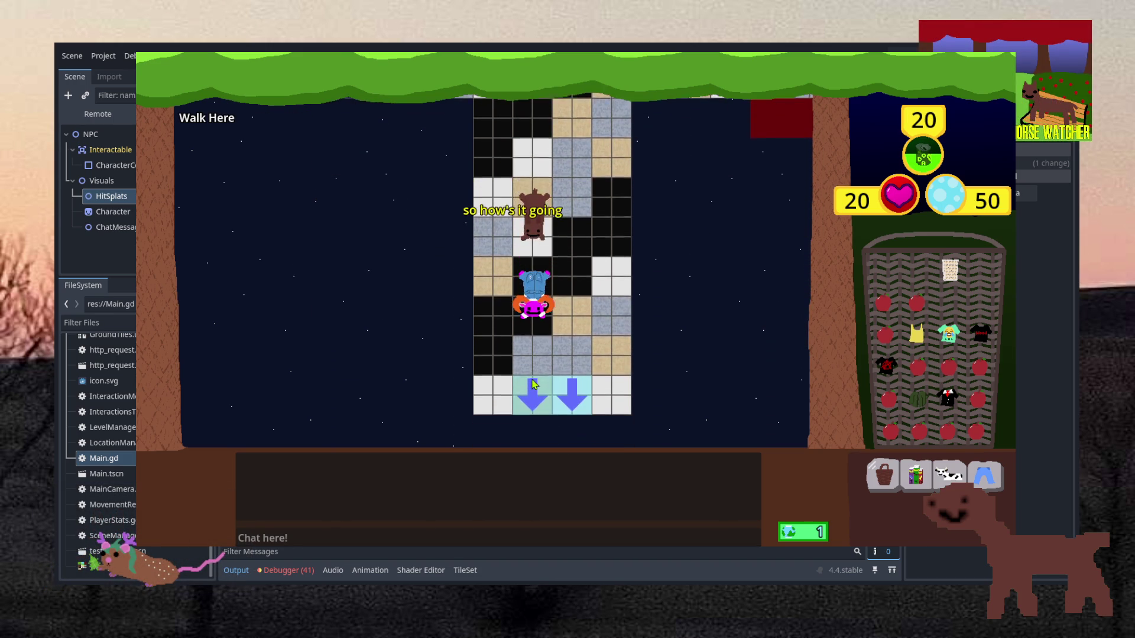
pyautogui.click(549, 324)
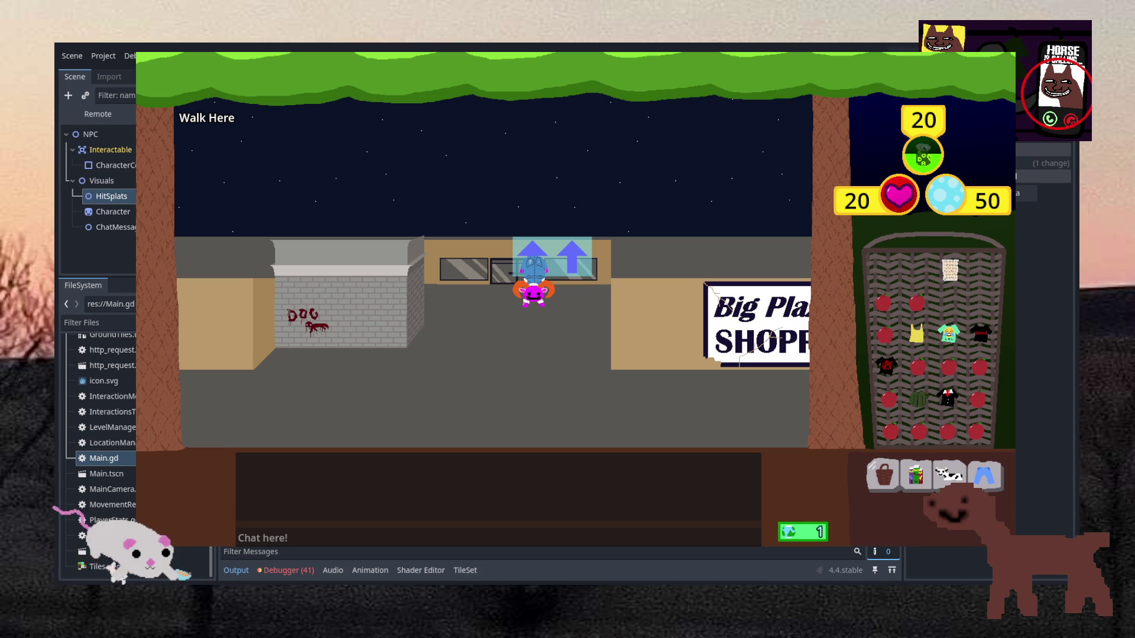
# Stop the game, save the lowercase 'converse' change, relaunch, log in, and enter Cow Online World 1.
pyautogui.press('F8')
pyautogui.hotkey('ctrl', 's')
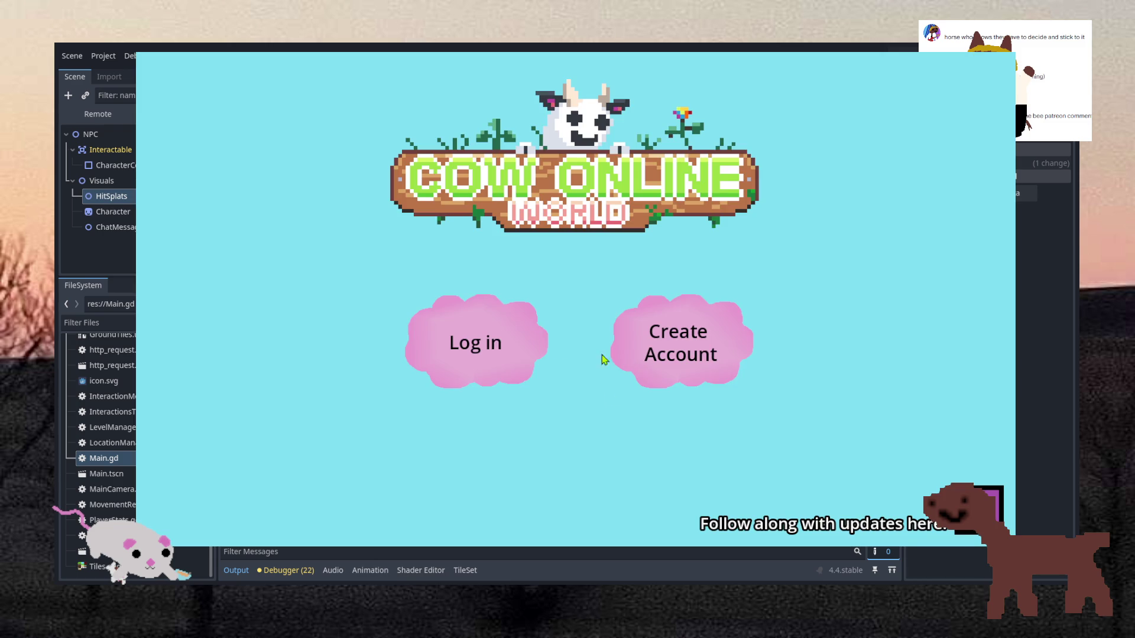
pyautogui.click(476, 343)
pyautogui.write('bee')
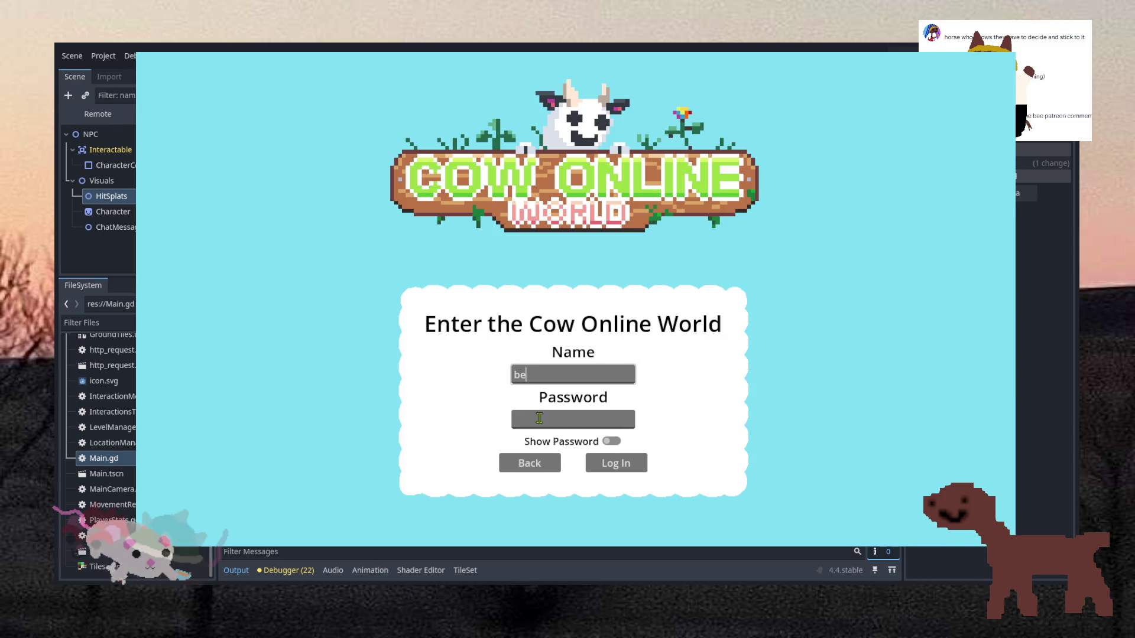
pyautogui.press('Tab')
pyautogui.write('bee12')
pyautogui.click(601, 464)
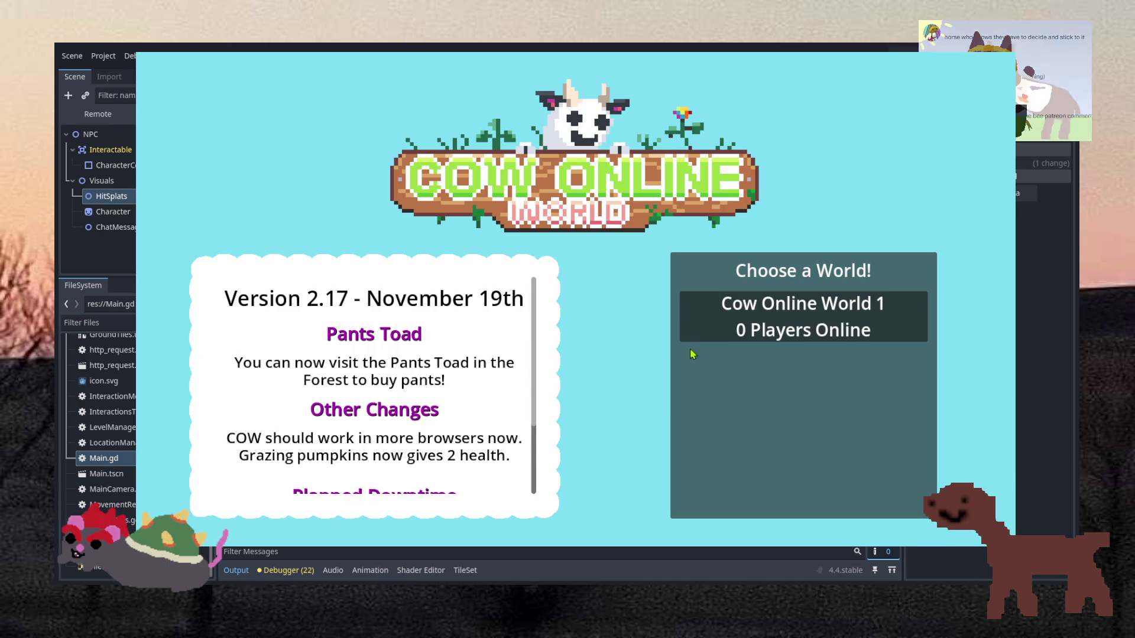
pyautogui.click(770, 318)
# Converse with the horse NPC in the tiled room, then walk out to the street.
pyautogui.click(539, 255)
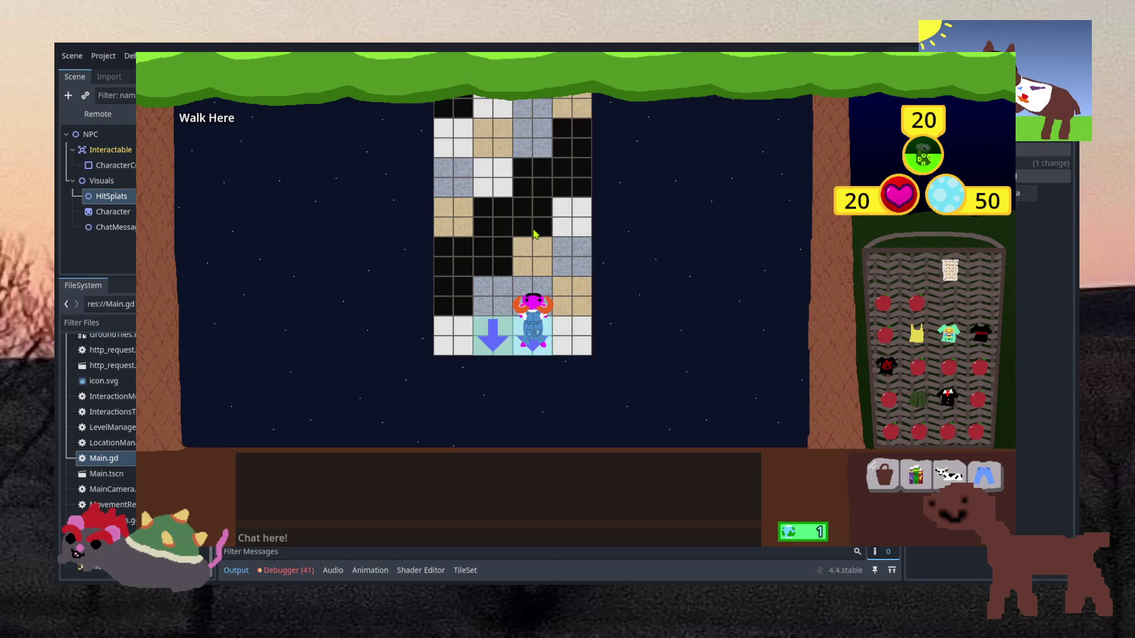
pyautogui.click(535, 223)
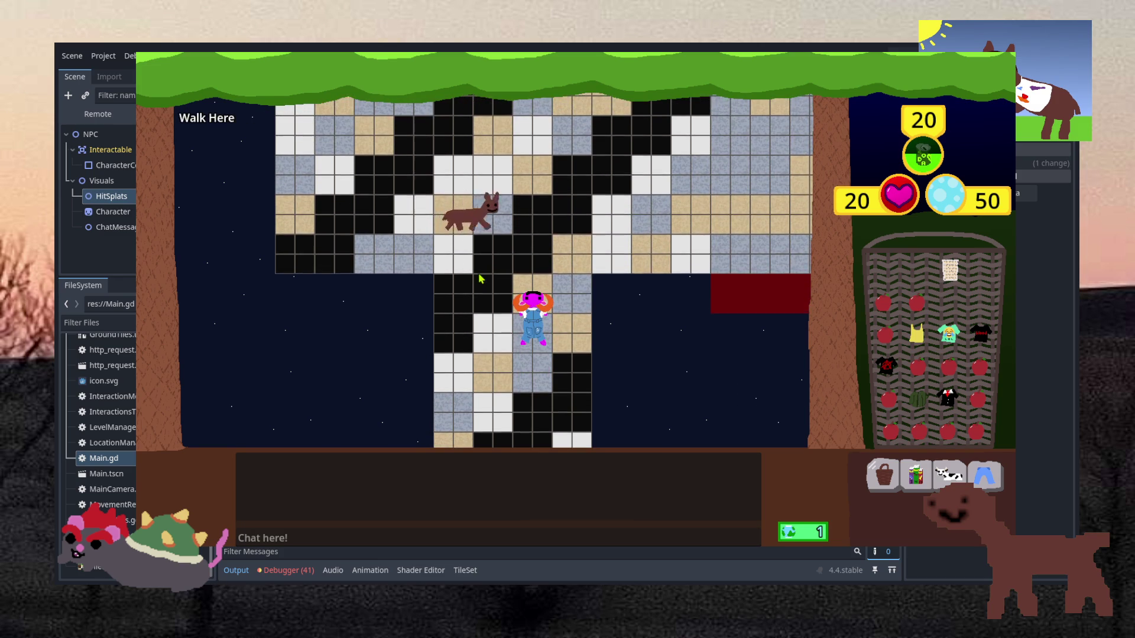
pyautogui.click(493, 251)
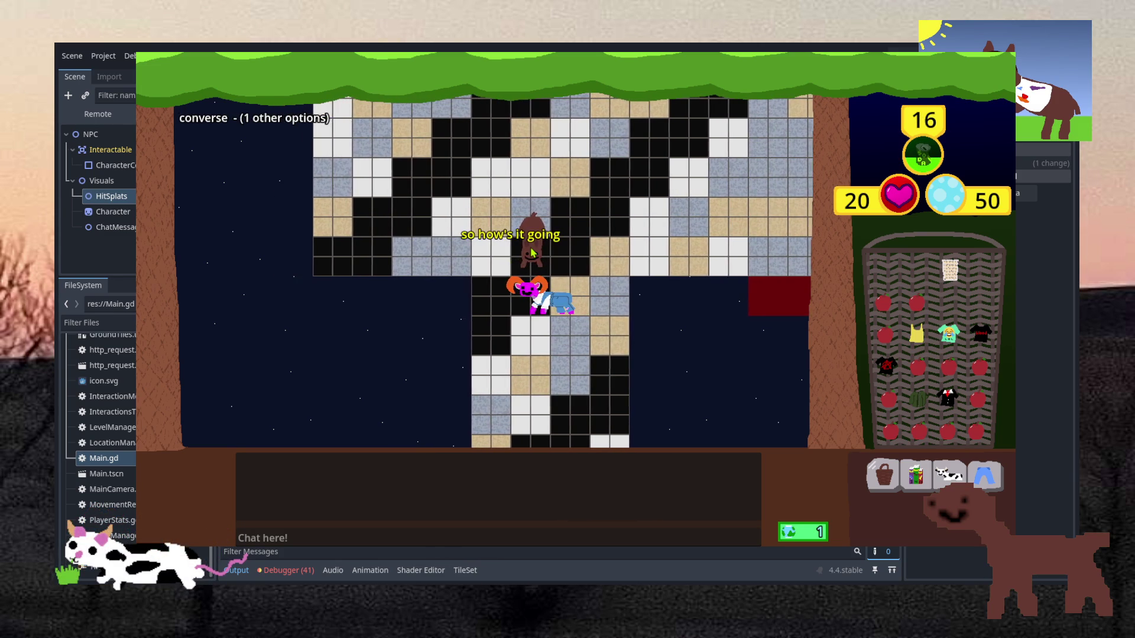
pyautogui.click(534, 402)
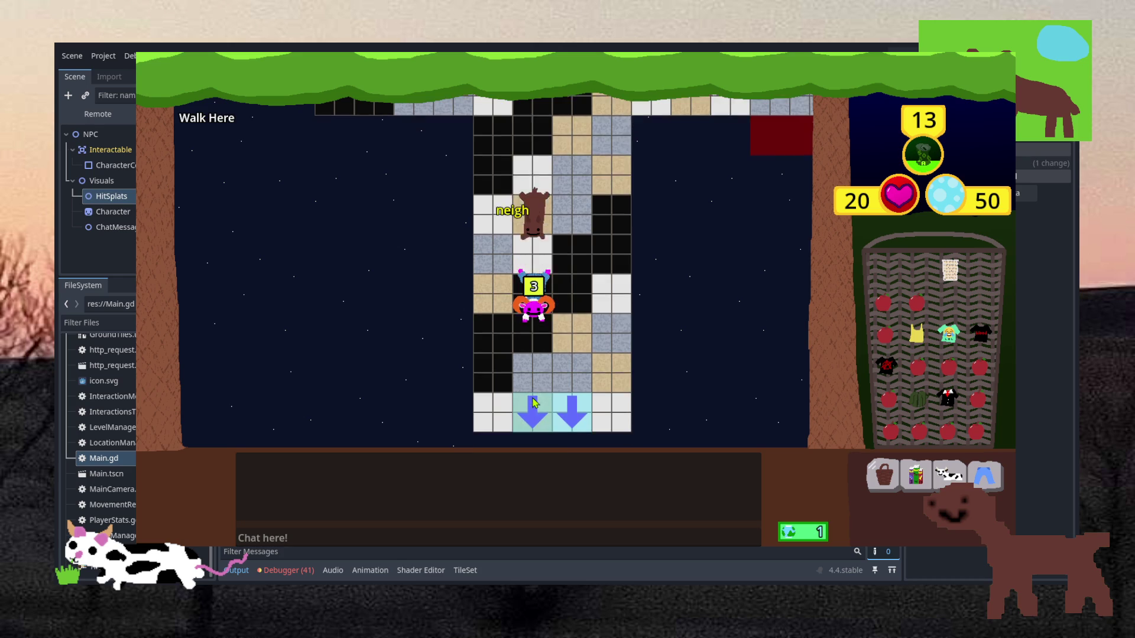
pyautogui.click(530, 377)
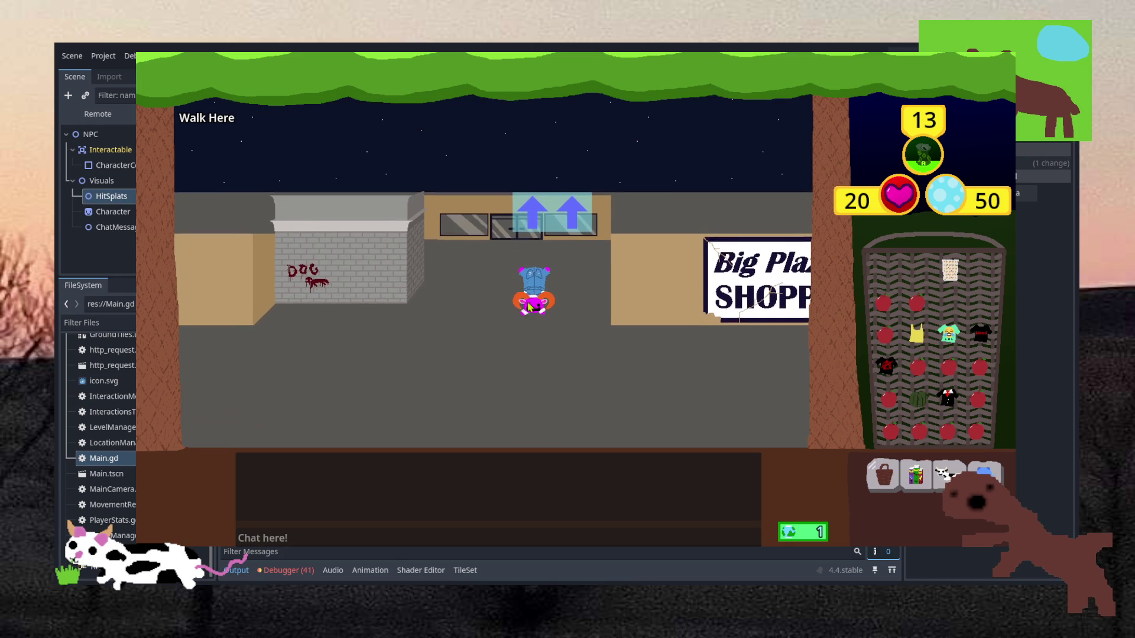
# Eat six apples from the inventory to bring the top stat to 40.
pyautogui.click(916, 303)
pyautogui.click(883, 303)
pyautogui.click(884, 335)
pyautogui.click(918, 368)
pyautogui.click(949, 367)
pyautogui.click(980, 368)
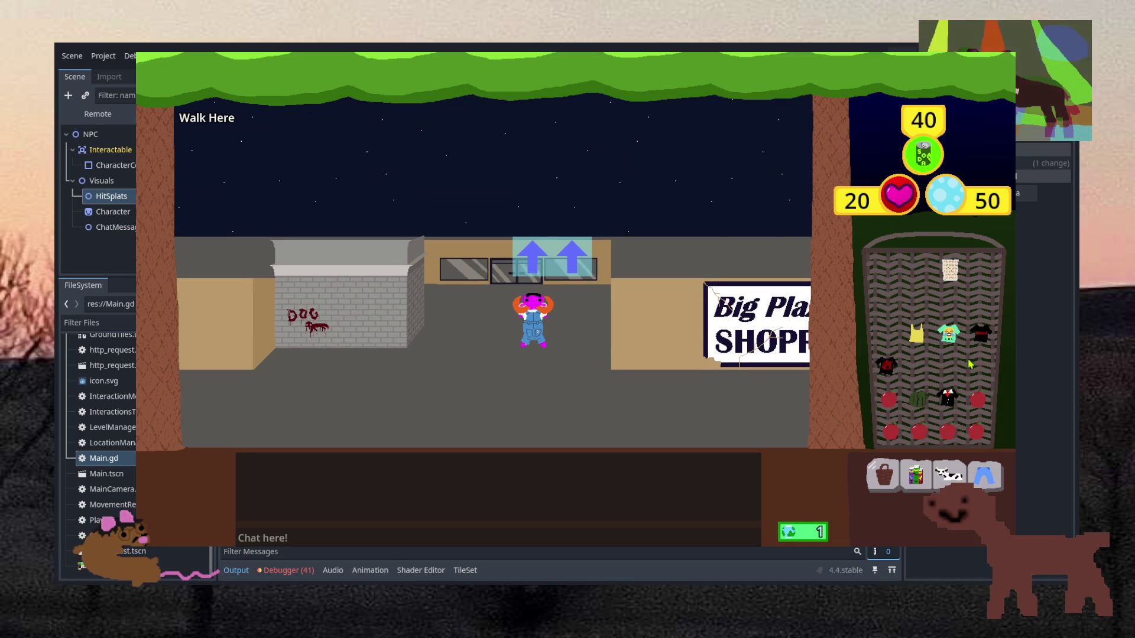
# Stop the game, change line 8's 'converse' to 'Converse' in NPC.gd, and save.
pyautogui.press('F8')
pyautogui.click(660, 234)
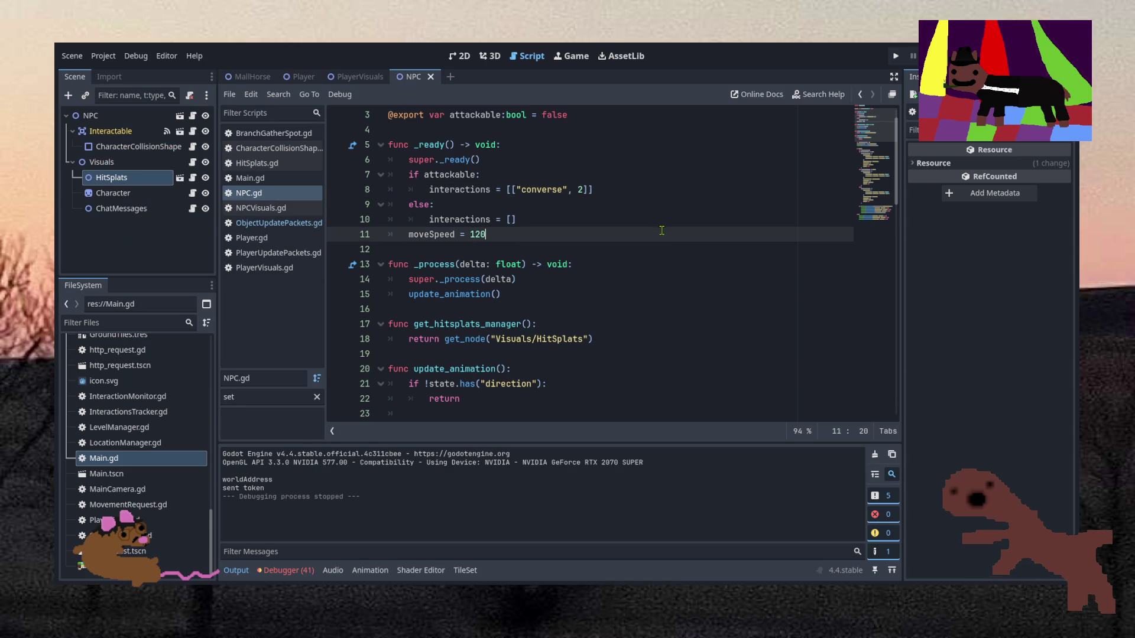
pyautogui.hotkey('ctrl', 'Left')
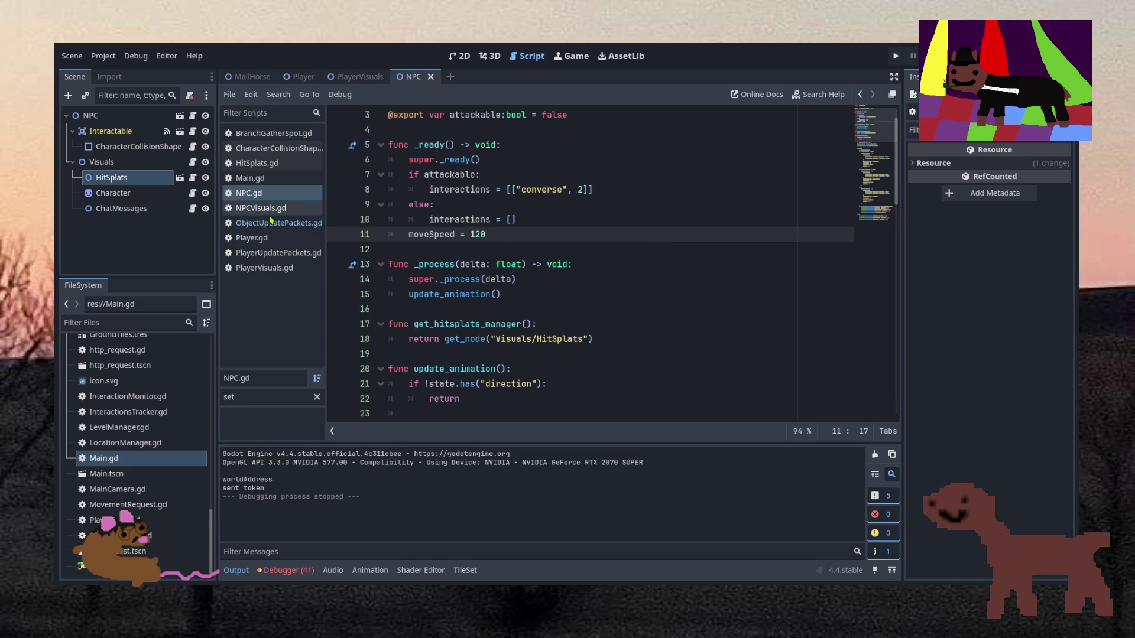
pyautogui.press('Up')
pyautogui.press('Up')
pyautogui.press('Up')
pyautogui.press('Delete')
pyautogui.write('C')
pyautogui.hotkey('ctrl', 's')
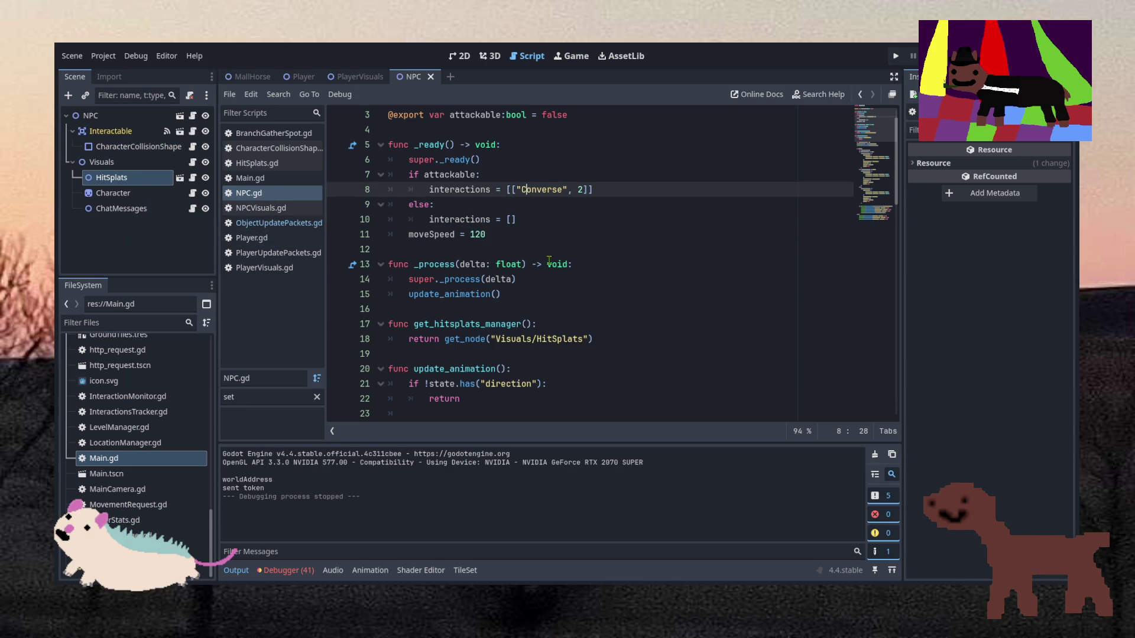
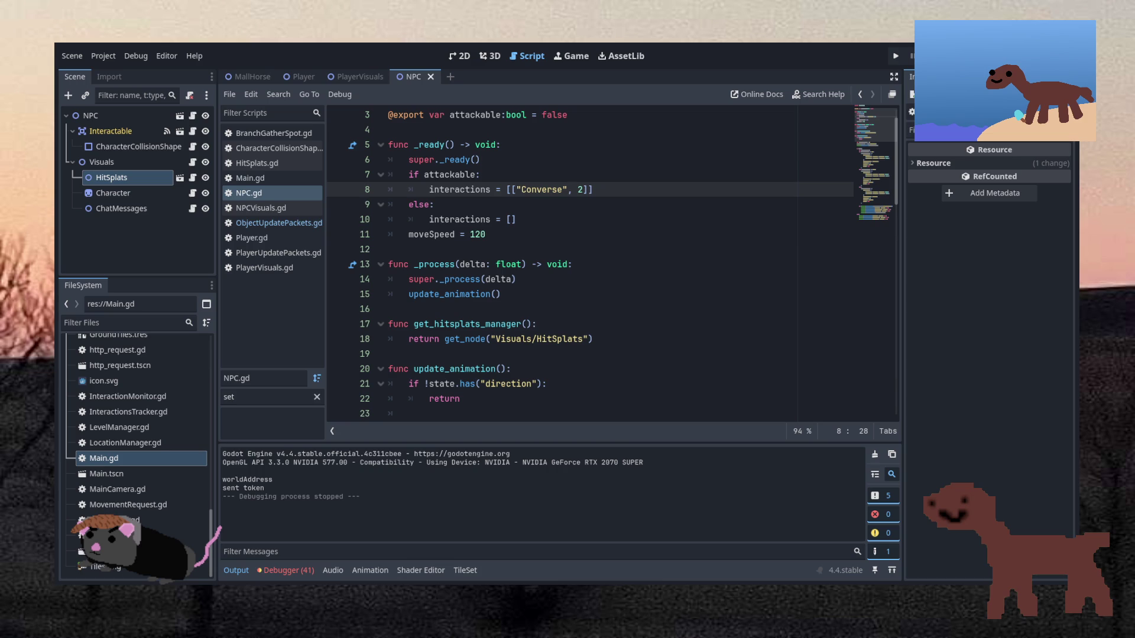
# Launch the game with F5 and log in with the username and password.
pyautogui.press('F5')
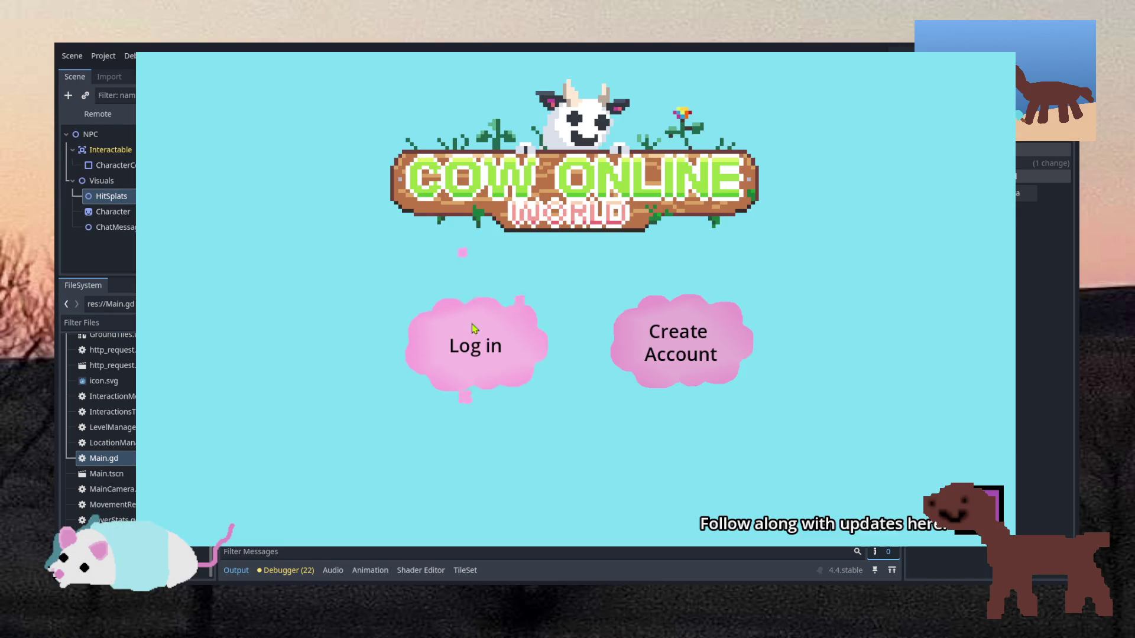
pyautogui.click(461, 338)
pyautogui.click(541, 371)
pyautogui.write('bee')
pyautogui.click(538, 417)
pyautogui.write('password')
pyautogui.click(600, 463)
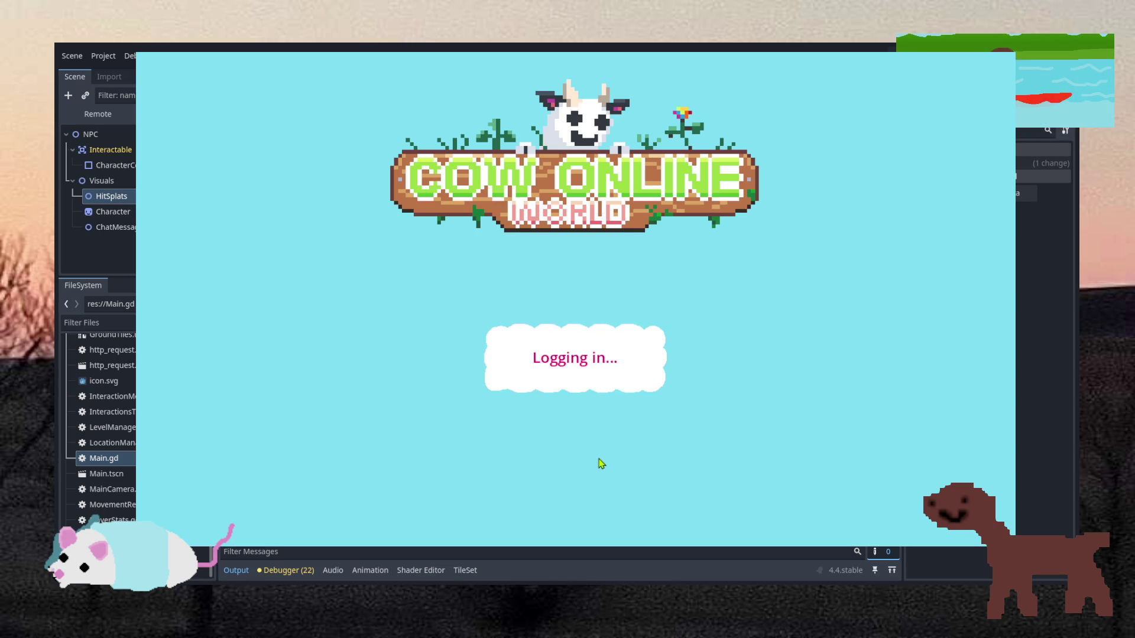
# Join Cow Online World 1, enter the tiled room, walk up to the dog NPC, then stop the game.
pyautogui.click(775, 334)
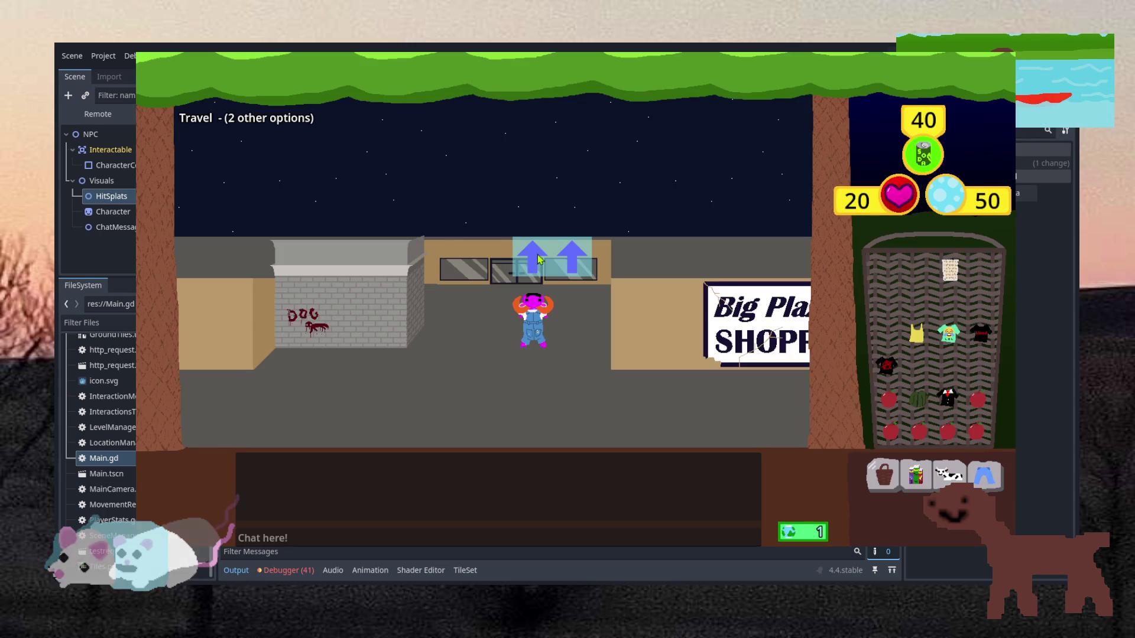
pyautogui.click(579, 241)
pyautogui.click(539, 214)
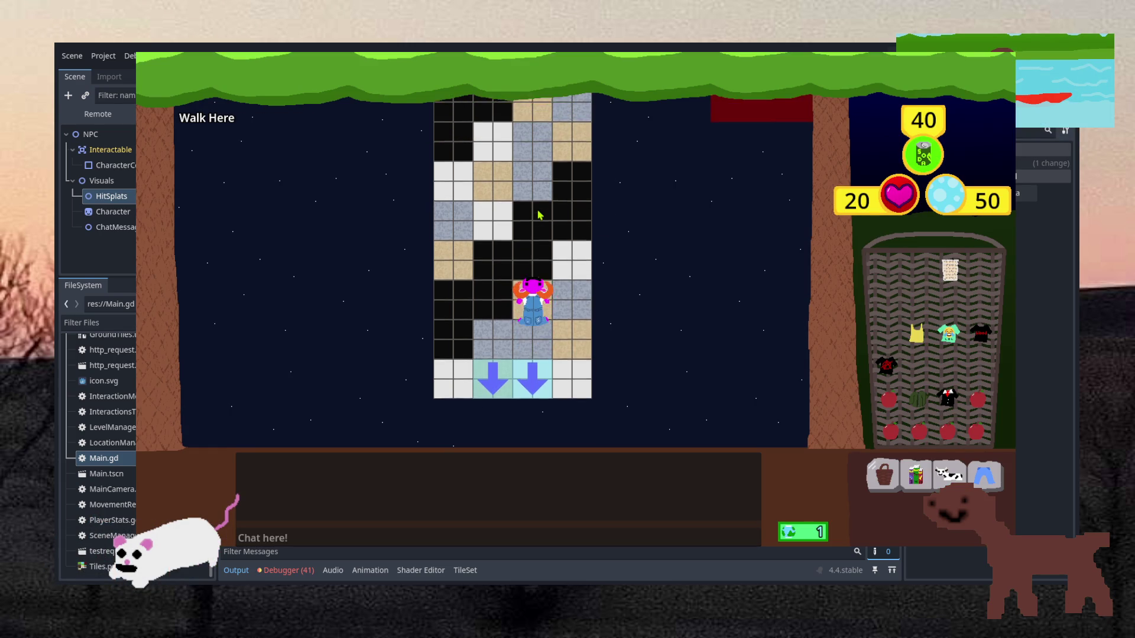
pyautogui.click(539, 222)
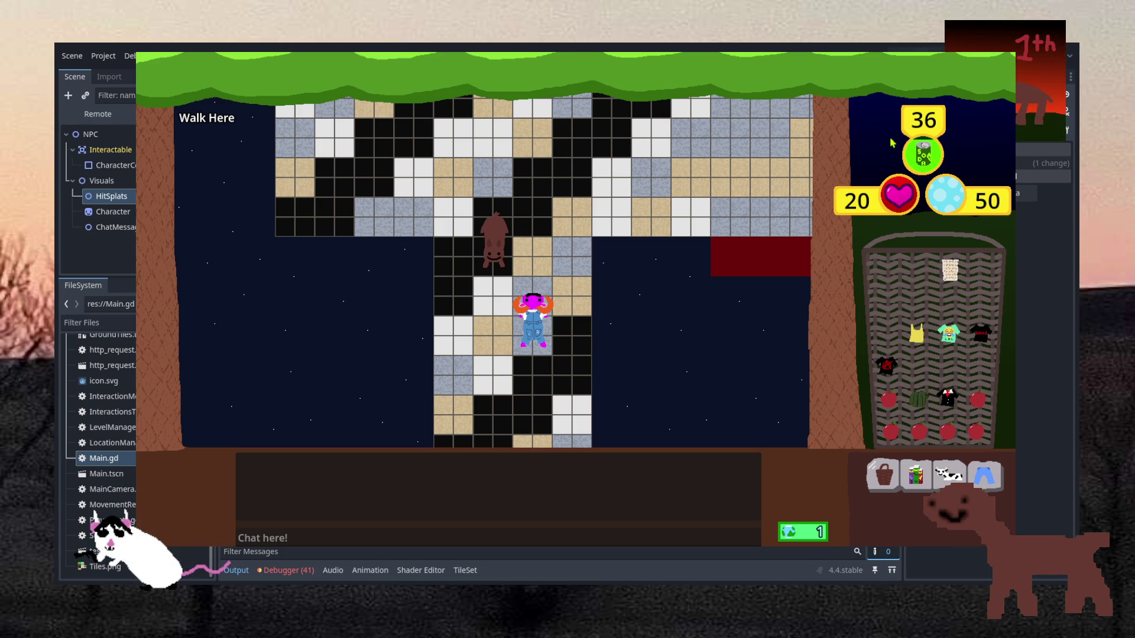
pyautogui.press('F8')
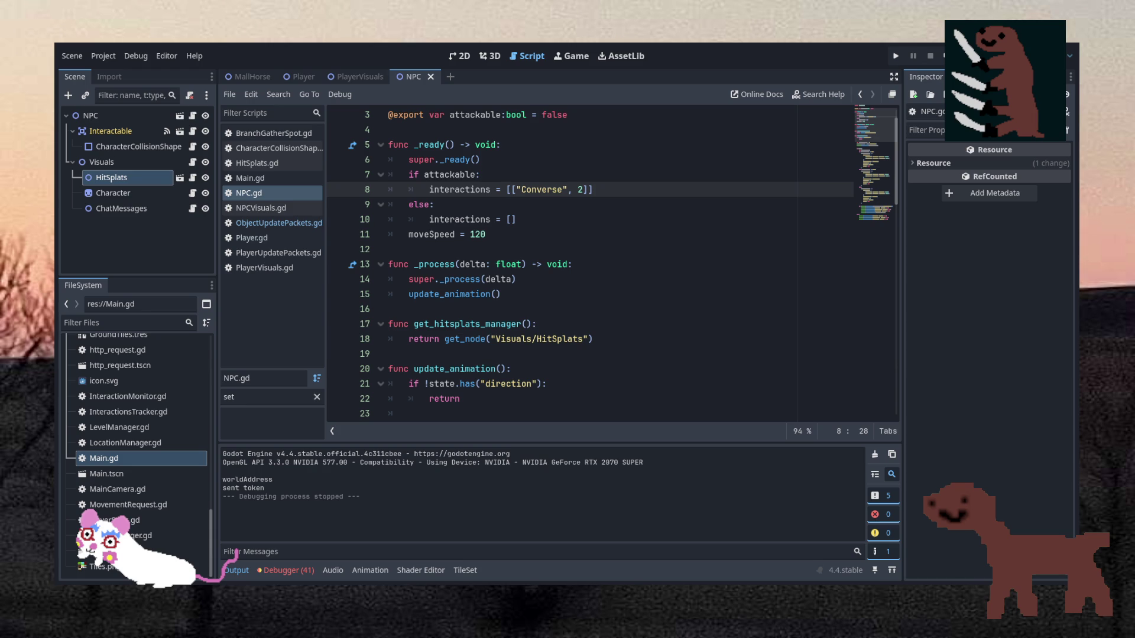
# Relaunch the game and log in again with the password.
pyautogui.press('F5')
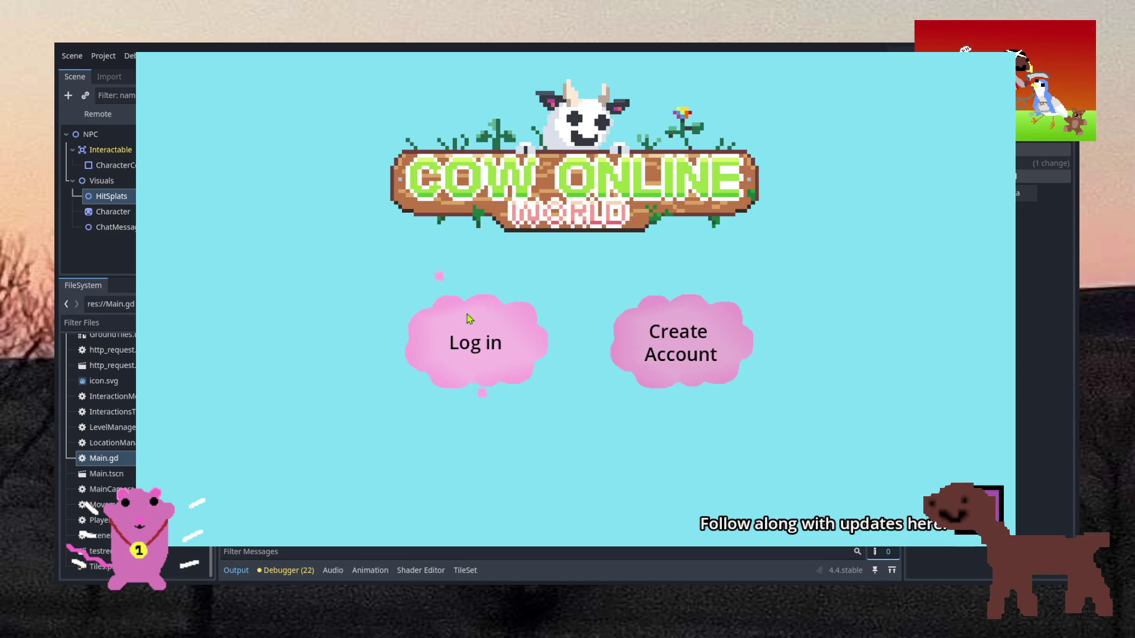
pyautogui.click(467, 314)
pyautogui.click(562, 419)
pyautogui.write('password')
pyautogui.click(614, 462)
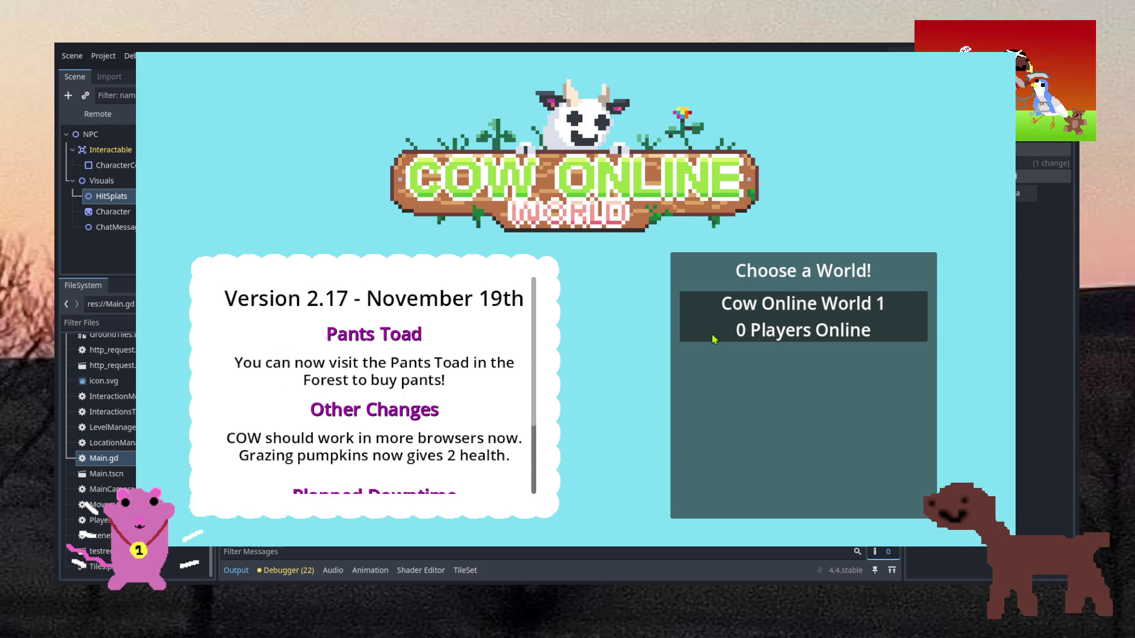
# Join Cow Online World 1, travel into the tiled room, then stop the game with F8.
pyautogui.click(691, 335)
pyautogui.click(539, 255)
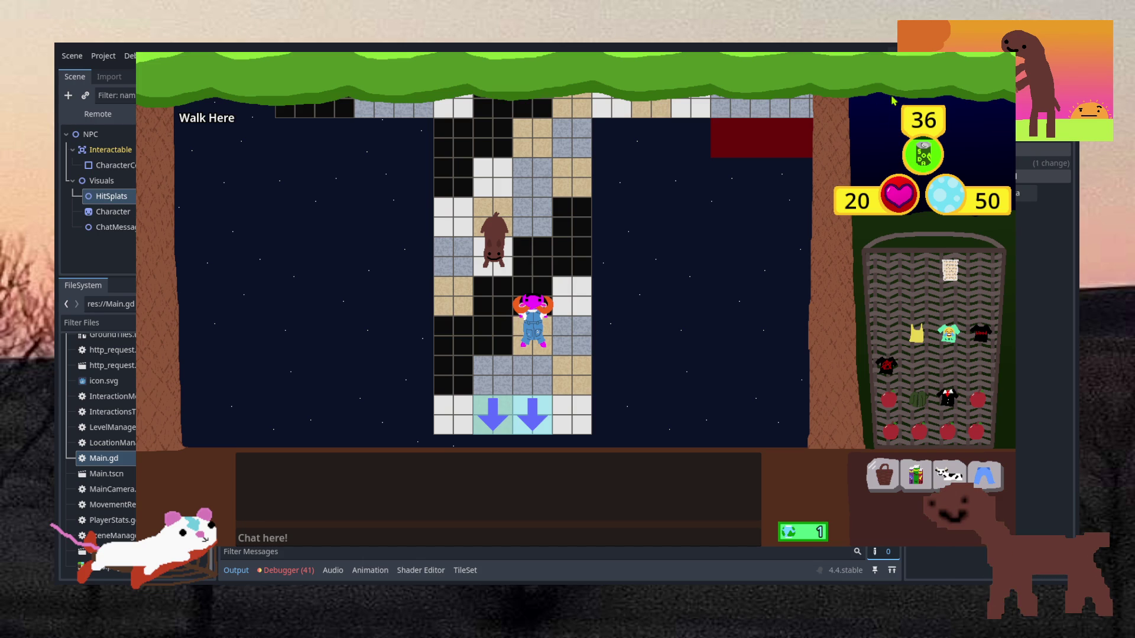
pyautogui.press('F8')
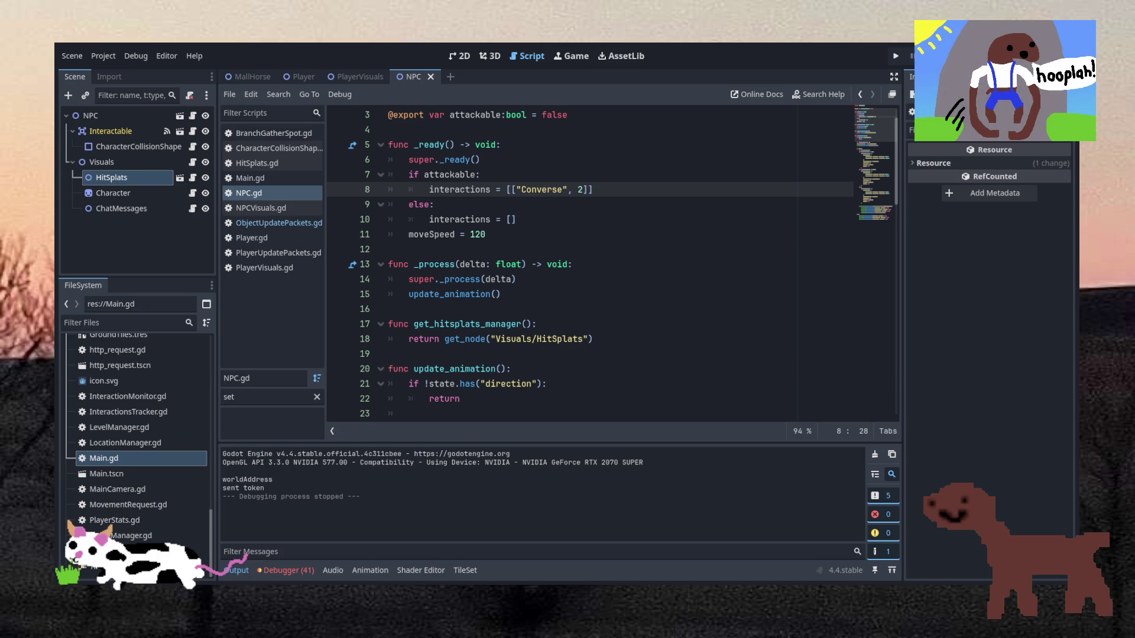
# Start a fresh run of the project with the Run Project button.
pyautogui.click(895, 56)
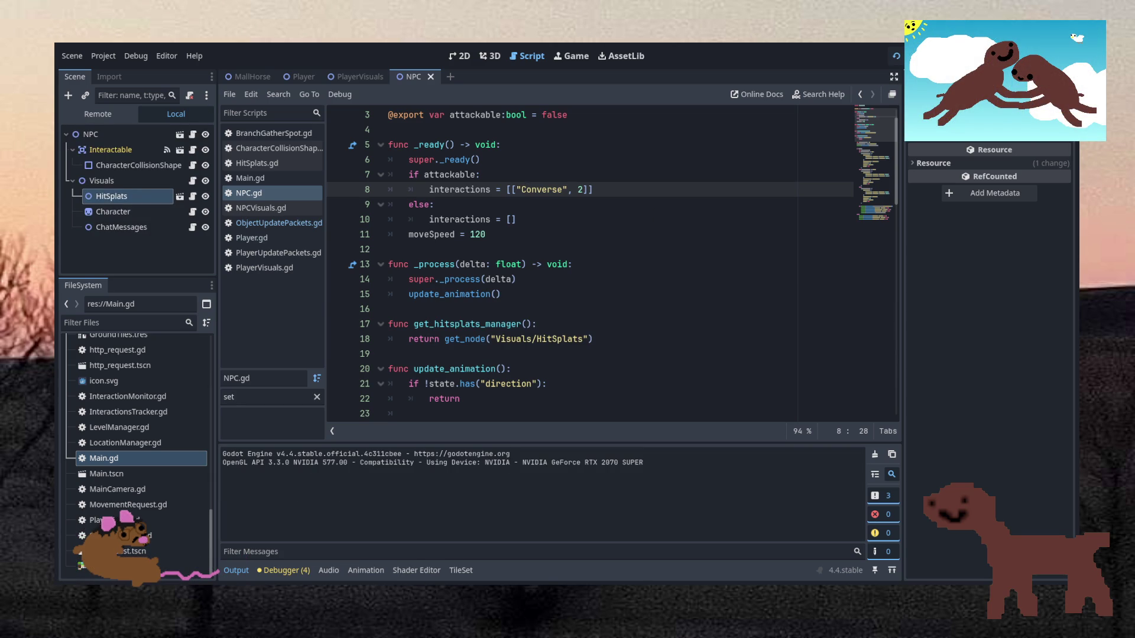
# Log in to the relaunched game with the username and password.
pyautogui.write('bee')
pyautogui.press('Tab')
pyautogui.write('bee')
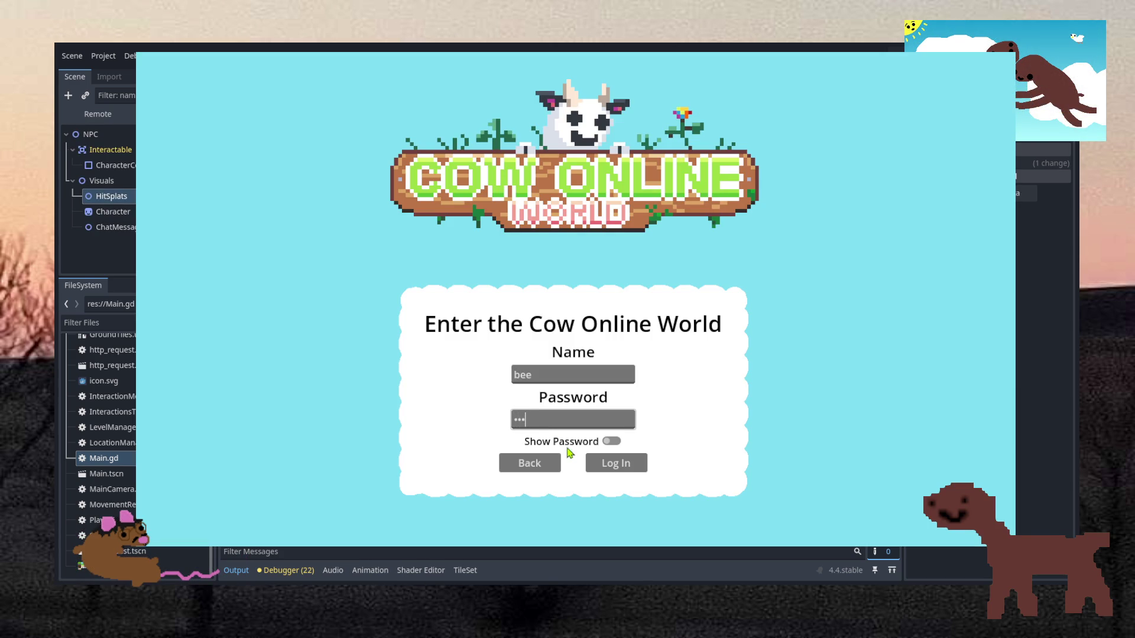
pyautogui.click(613, 462)
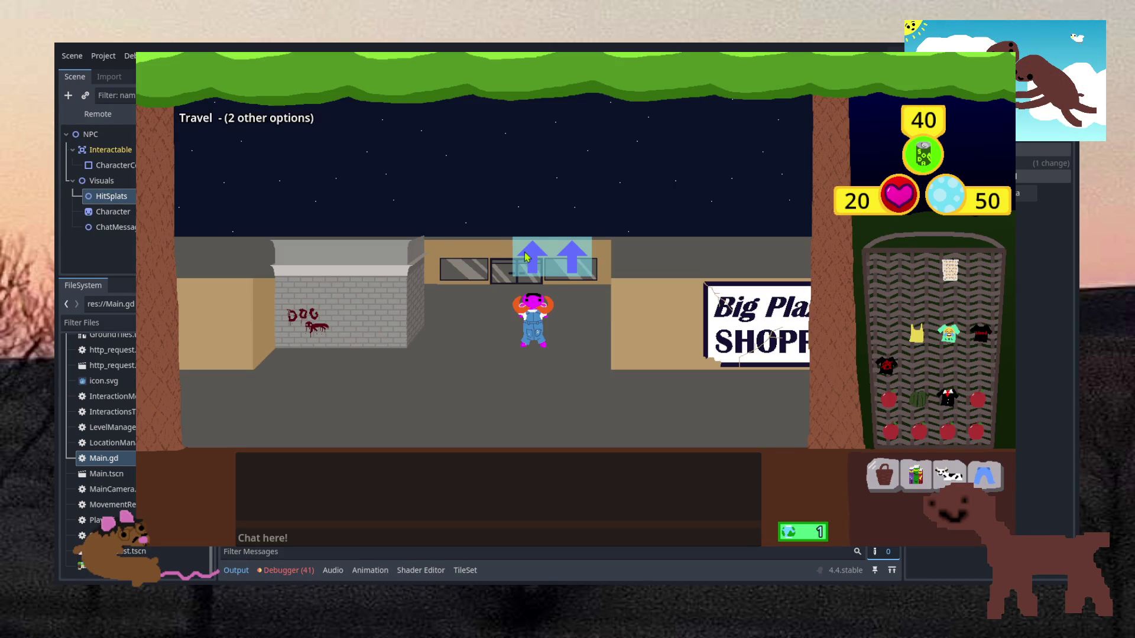
# Enter the tiled room, converse with the dog NPC, then walk back down the room.
pyautogui.click(527, 257)
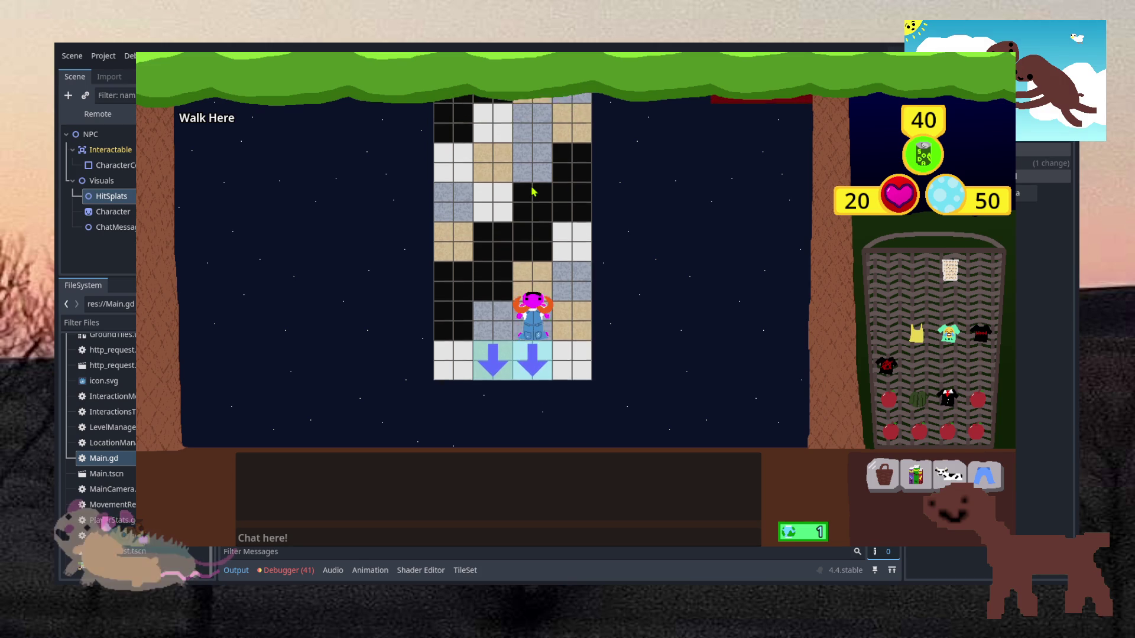
pyautogui.click(532, 191)
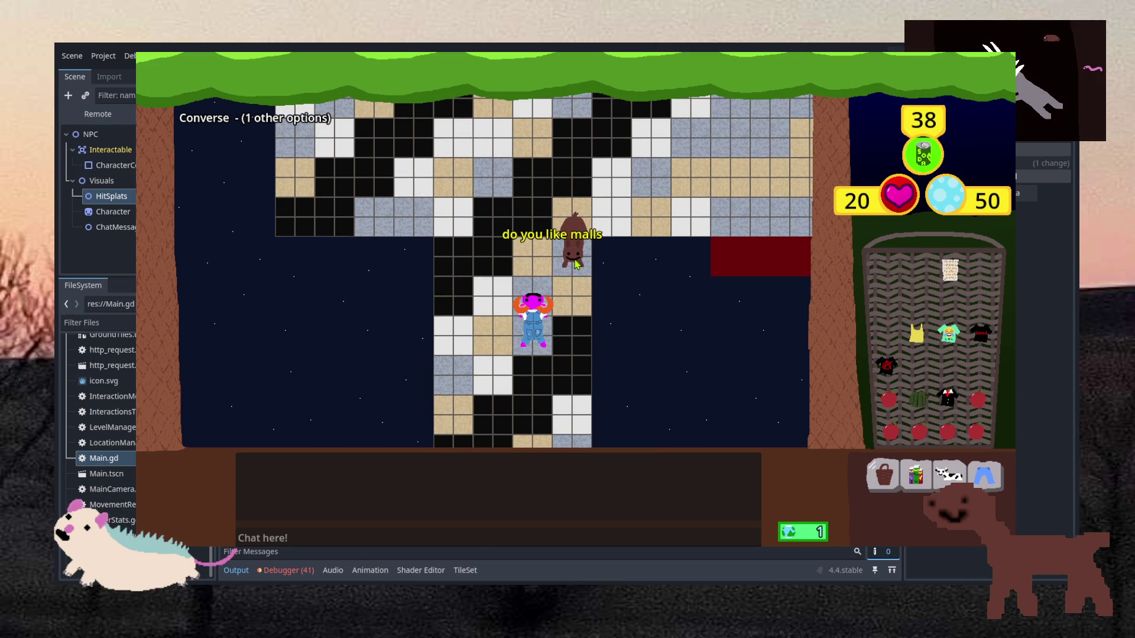
pyautogui.click(584, 313)
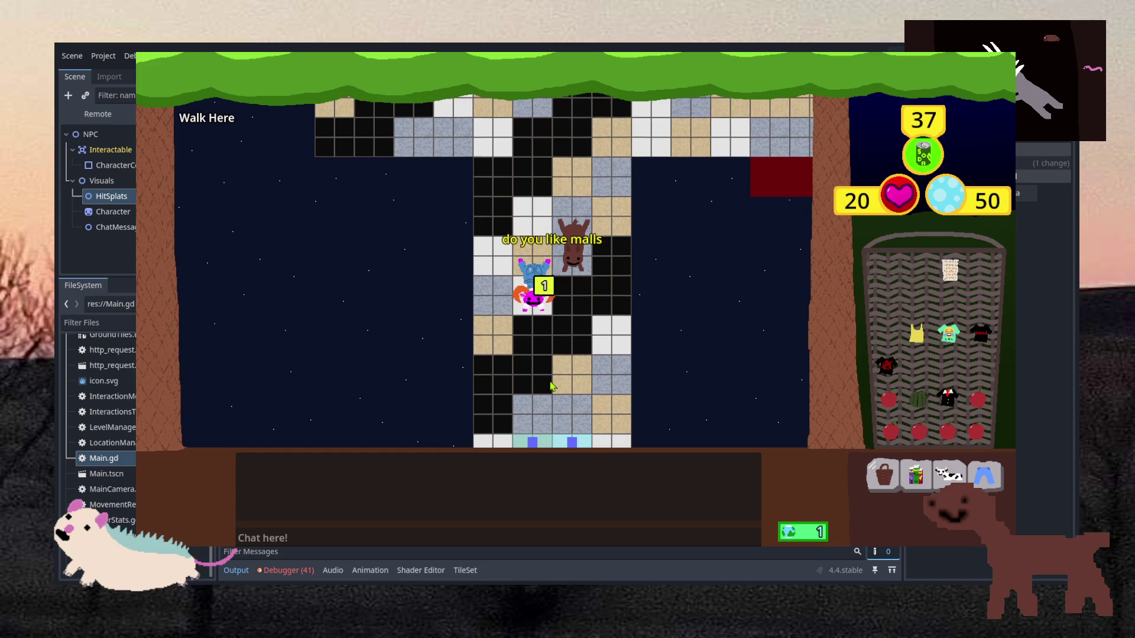
pyautogui.click(550, 386)
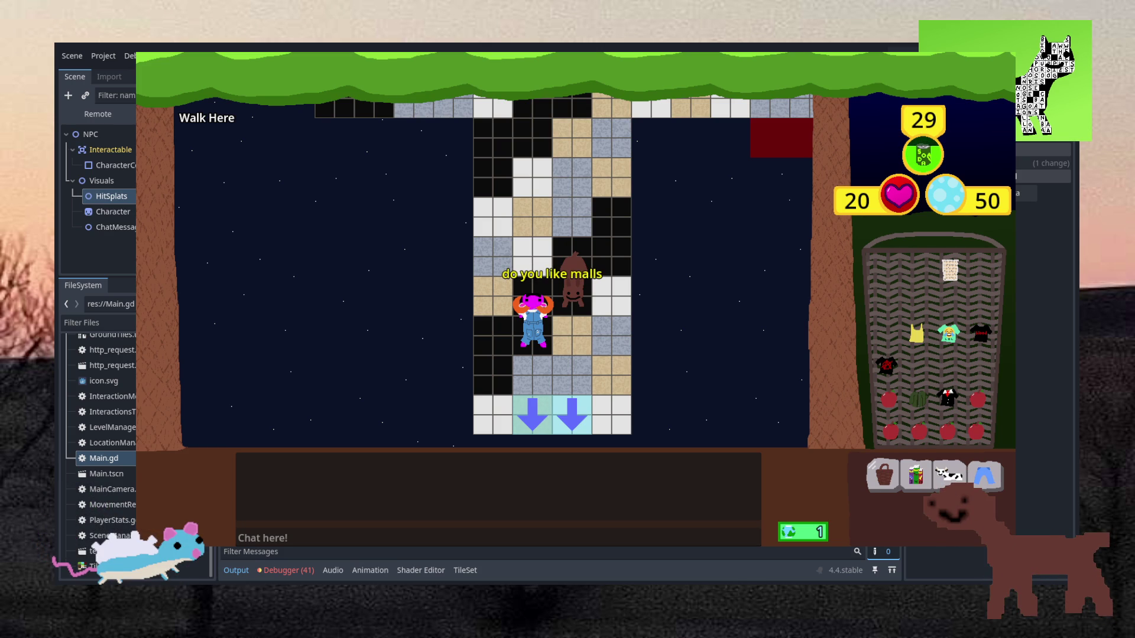
# Walk out through the exit arrows to the street and close the game window.
pyautogui.click(534, 417)
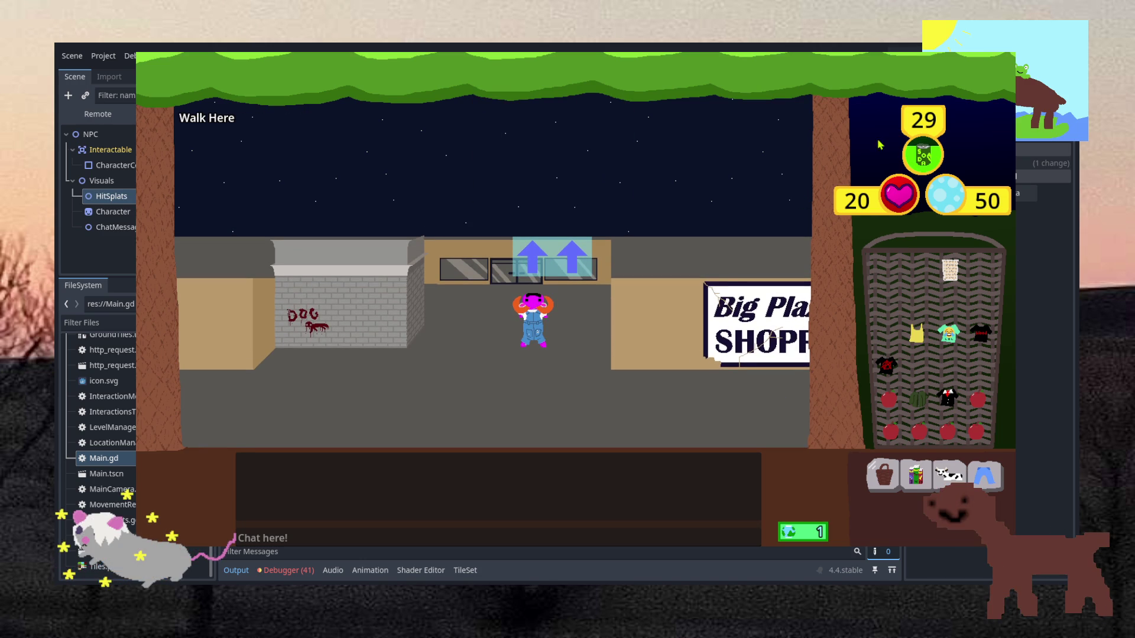
pyautogui.hotkey('alt', 'F4')
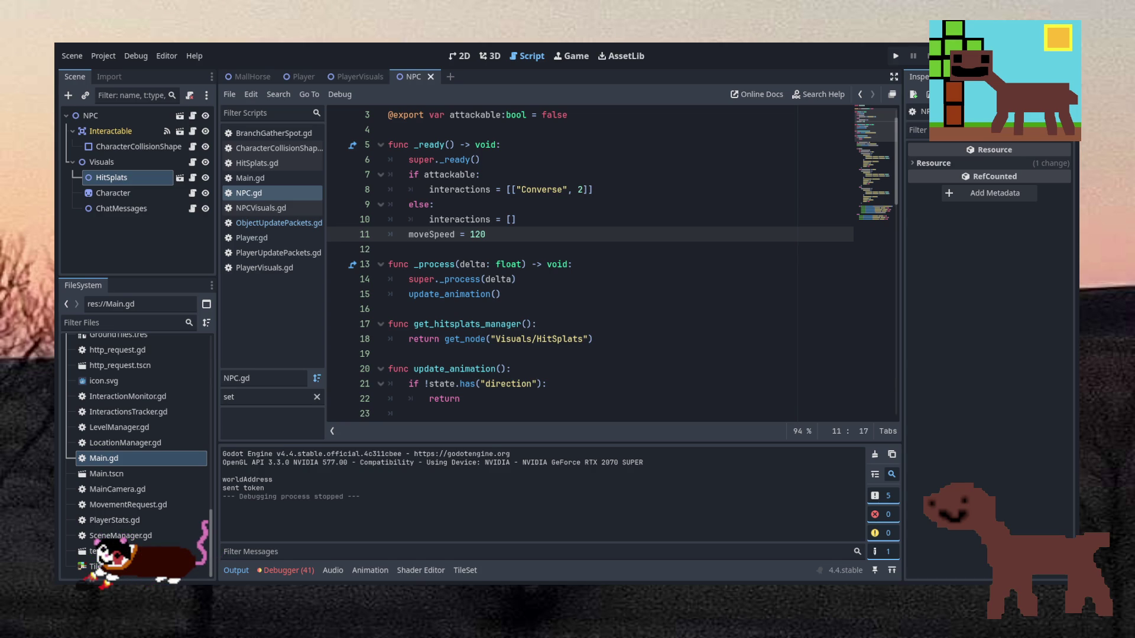
pyautogui.scroll(5, 136, 414)
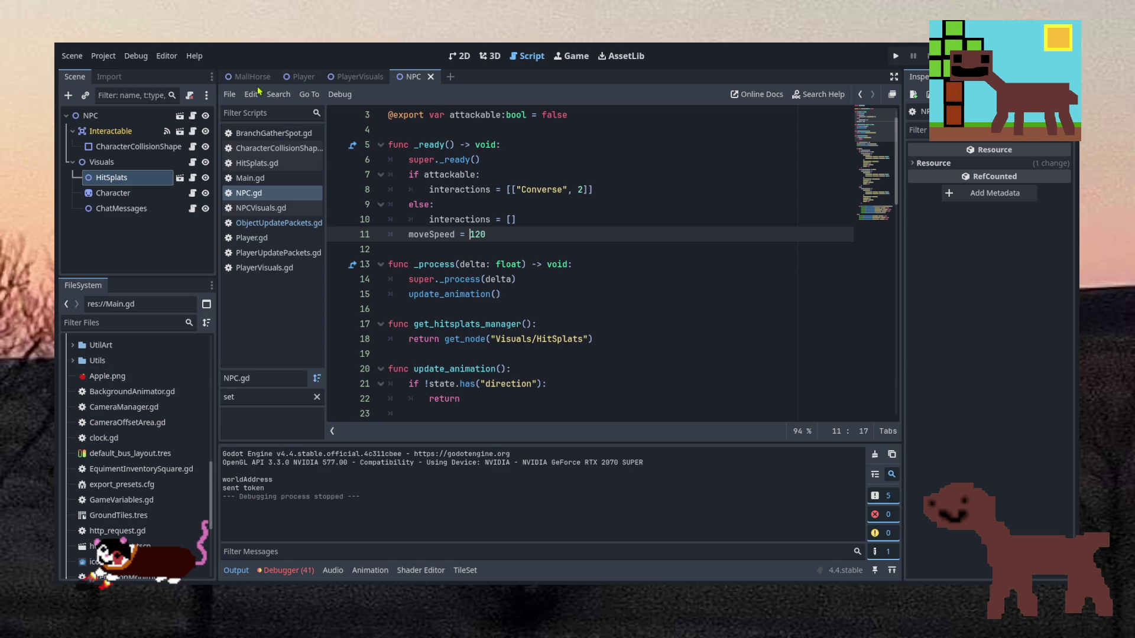
# Open MallExterior.tscn from Locations > Mall > MallExterior and view it in the 2D workspace.
pyautogui.scroll(10, 83, 455)
pyautogui.click(77, 458)
pyautogui.scroll(-4, 119, 449)
pyautogui.click(79, 455)
pyautogui.click(85, 471)
pyautogui.doubleClick(152, 518)
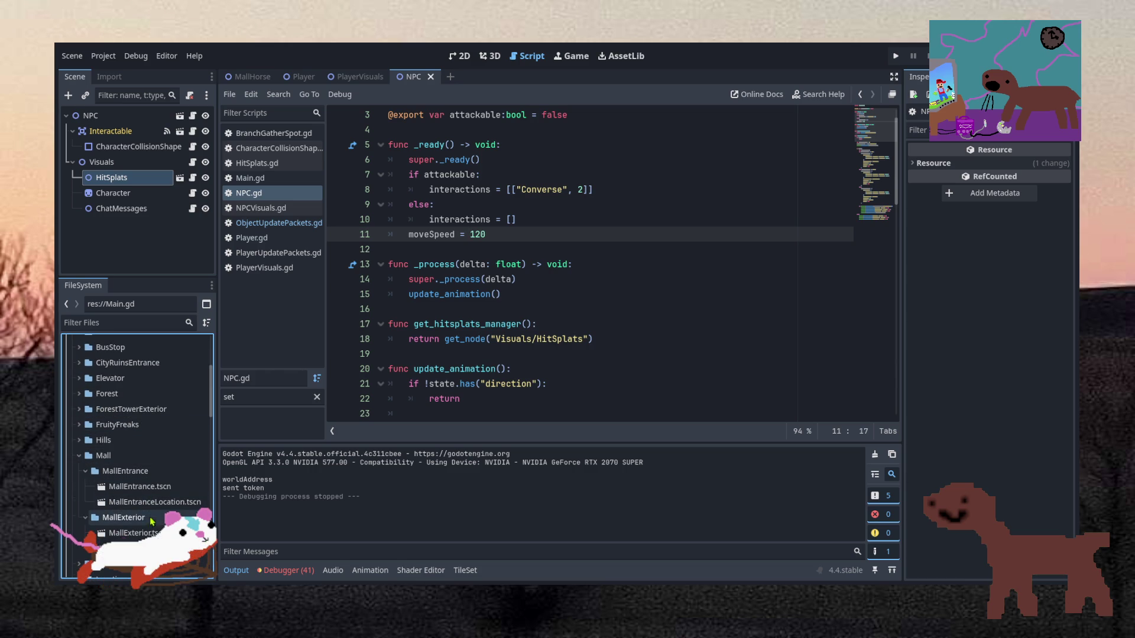
pyautogui.doubleClick(152, 533)
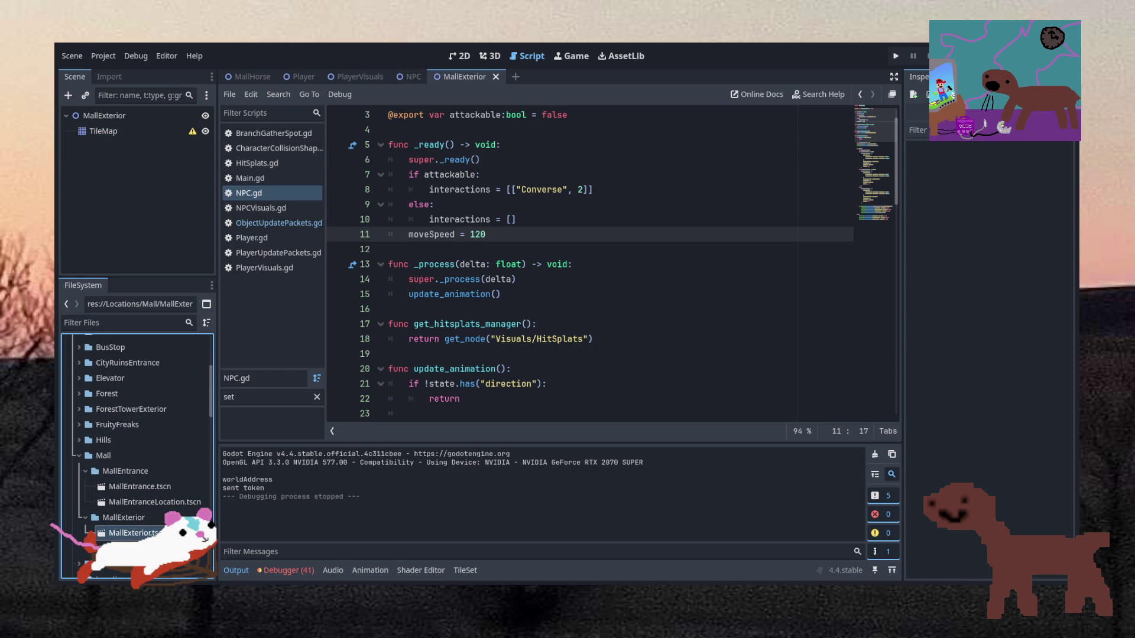
pyautogui.click(460, 56)
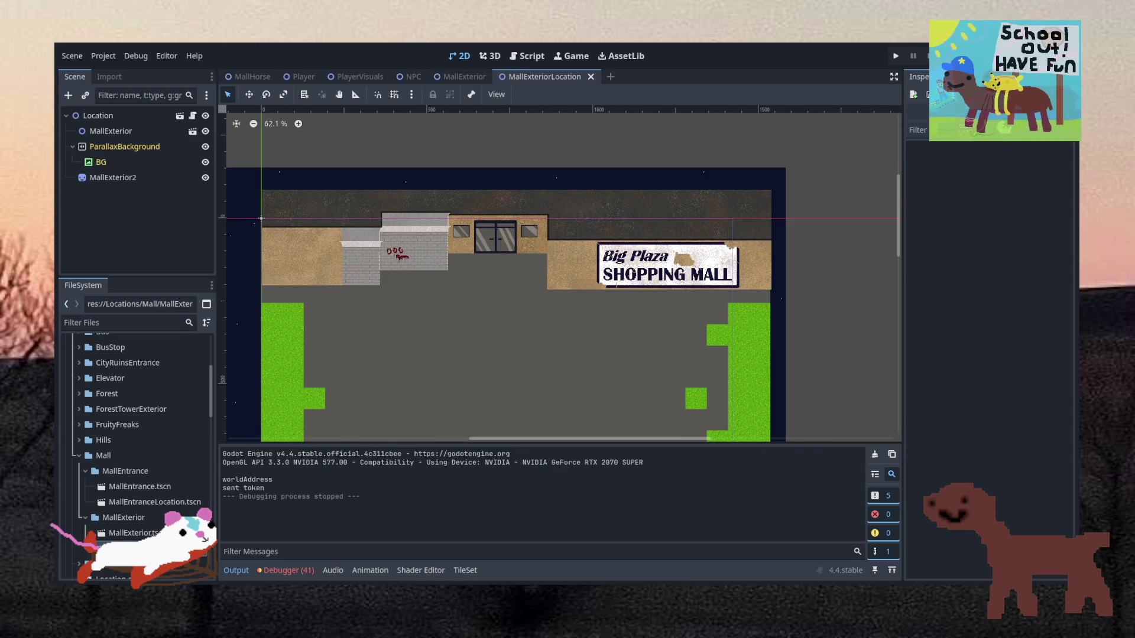
# Inspect the MallExterior node, open its instance as a scene, then return to MallExteriorLocation.
pyautogui.scroll(1, 280, 299)
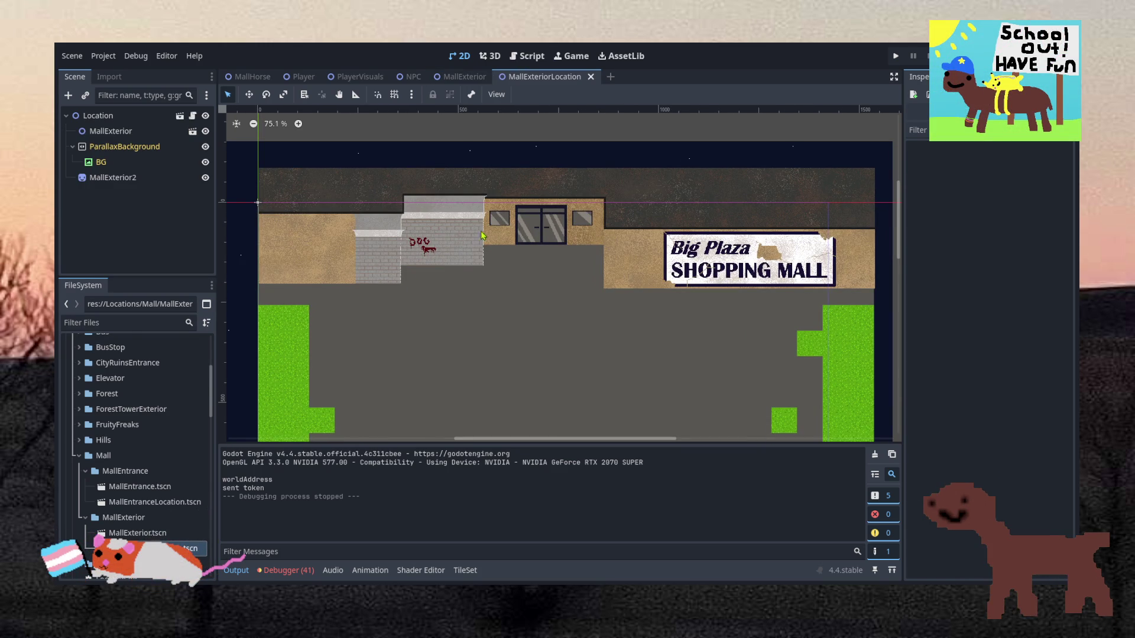
pyautogui.scroll(2, 292, 265)
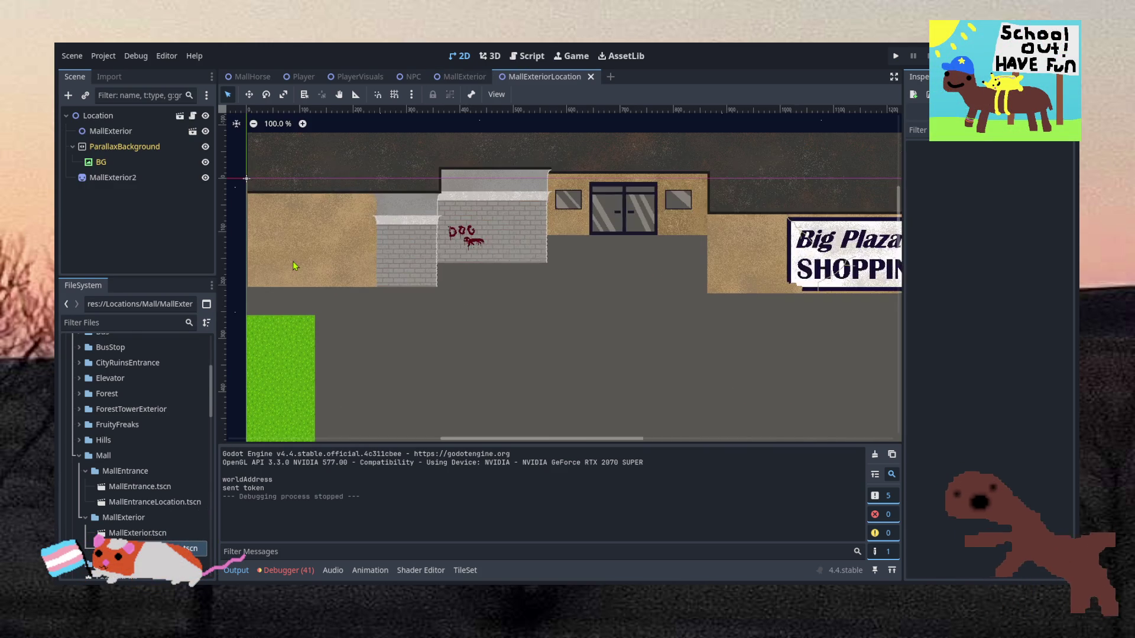
pyautogui.scroll(-5, 663, 248)
pyautogui.scroll(3, 664, 253)
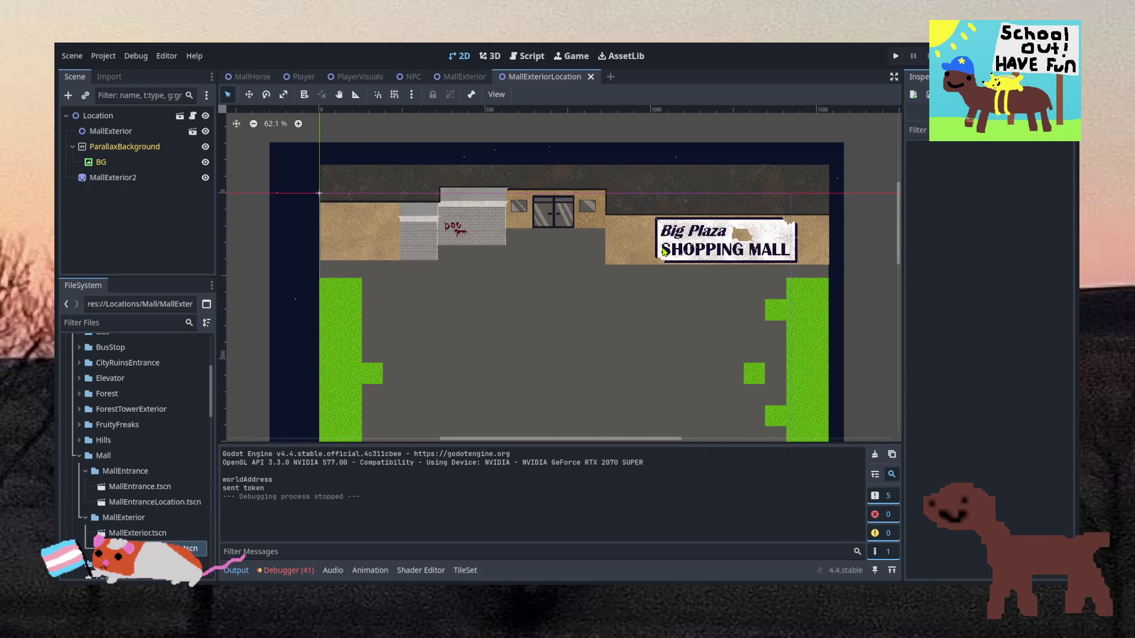
pyautogui.click(139, 131)
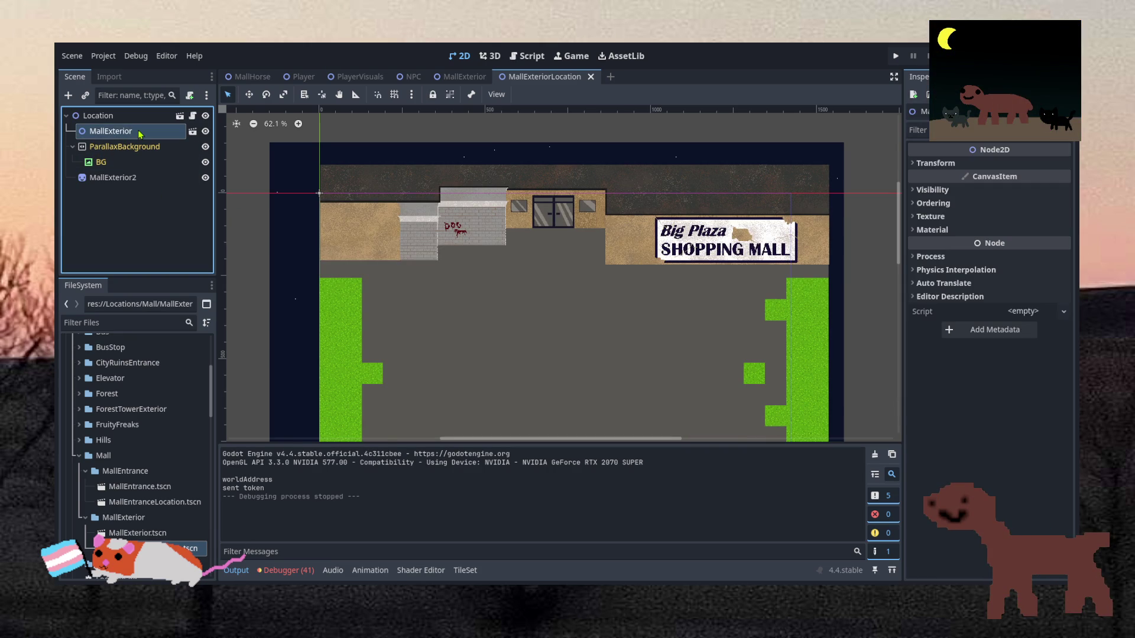
pyautogui.click(193, 131)
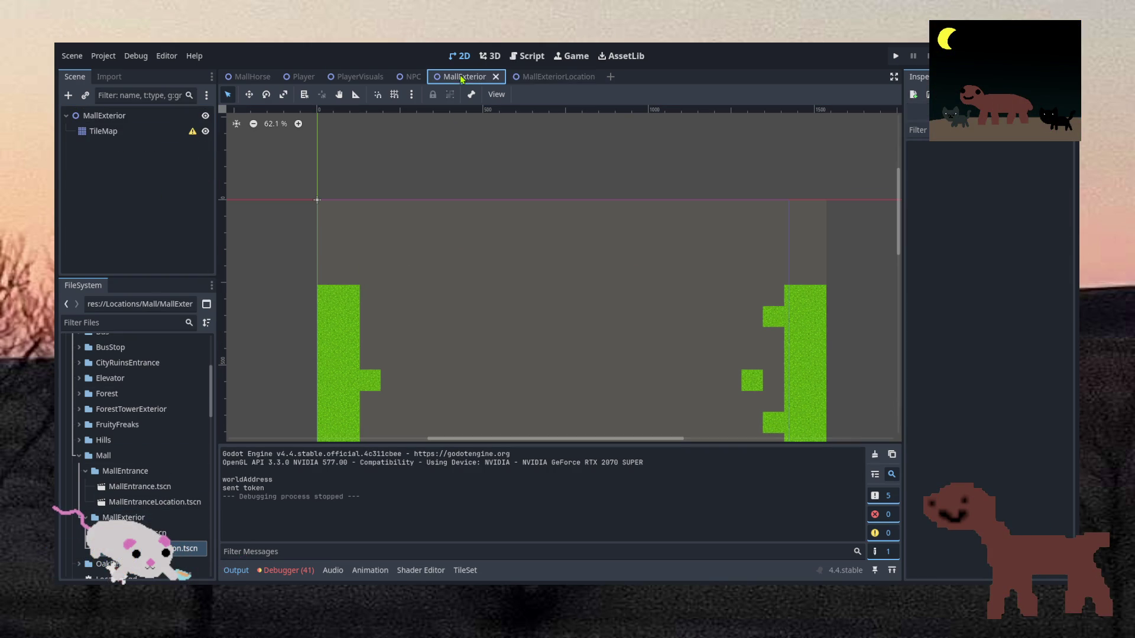
pyautogui.click(541, 79)
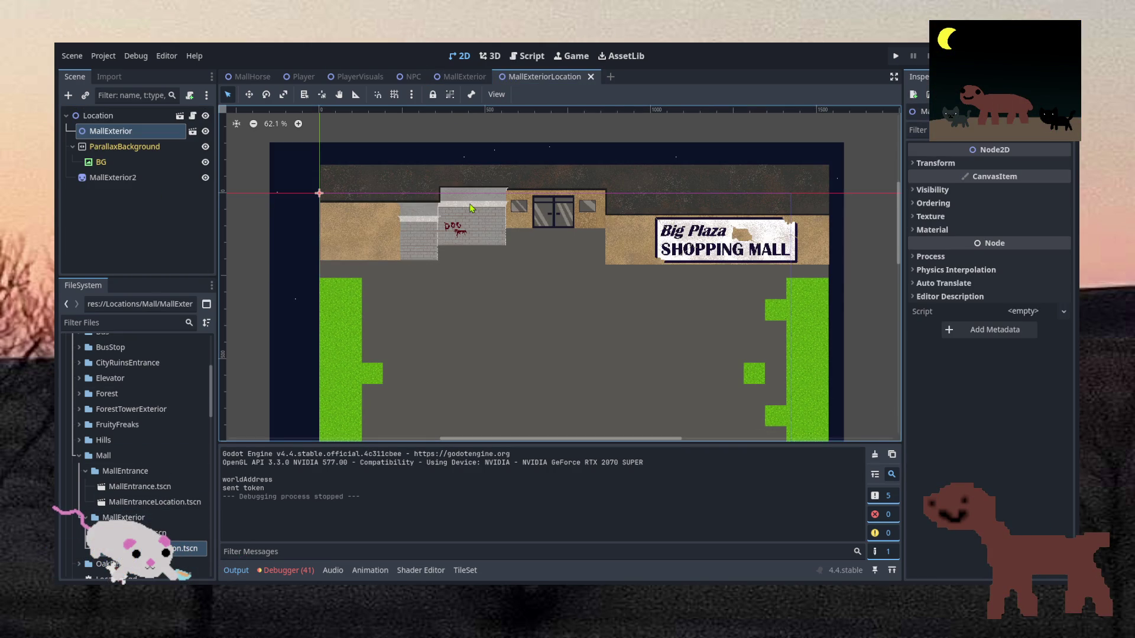
# Try moving the MallExterior2 sprite up, undo it, save the scene and run the game.
pyautogui.scroll(1, 471, 208)
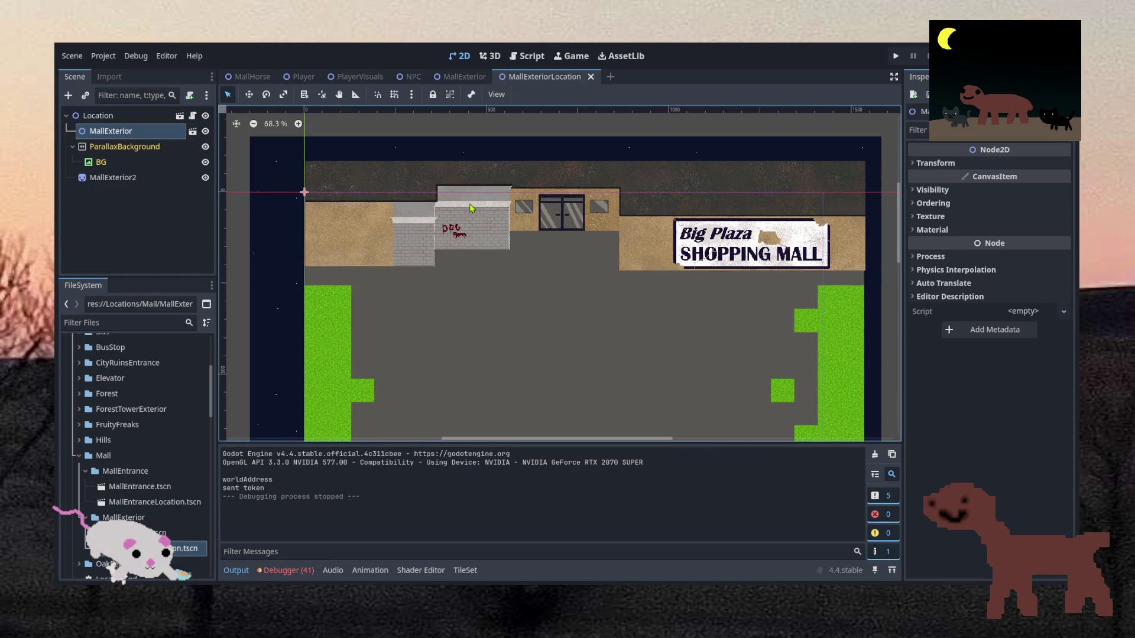
pyautogui.click(142, 177)
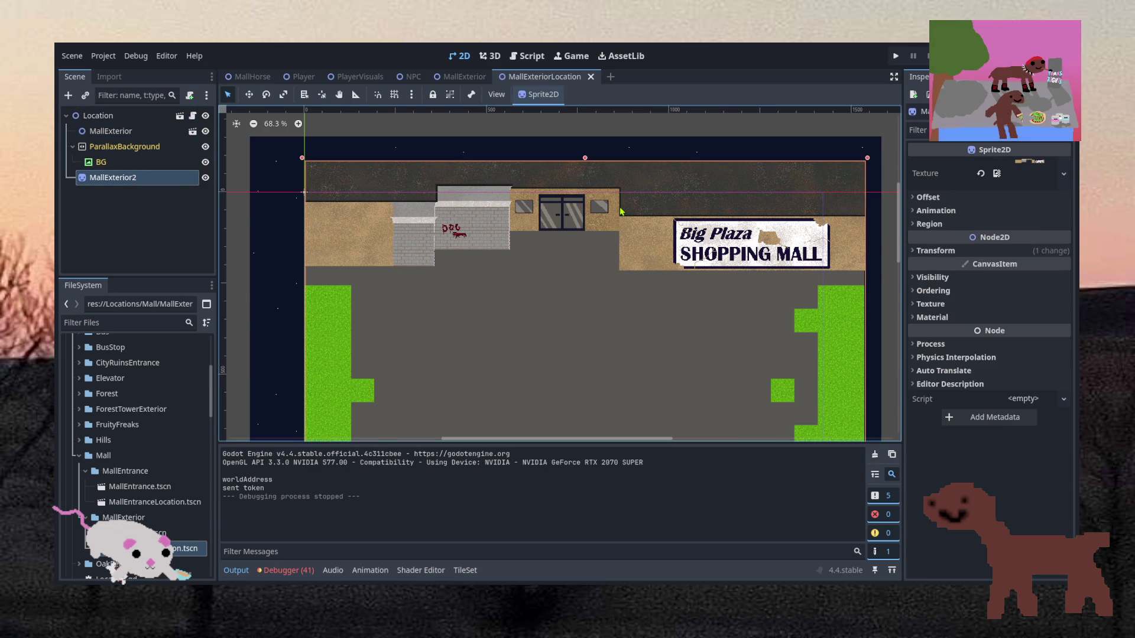
pyautogui.press('w')
pyautogui.moveTo(623, 213); pyautogui.dragTo(623, 157)
pyautogui.hotkey('ctrl', 'z')
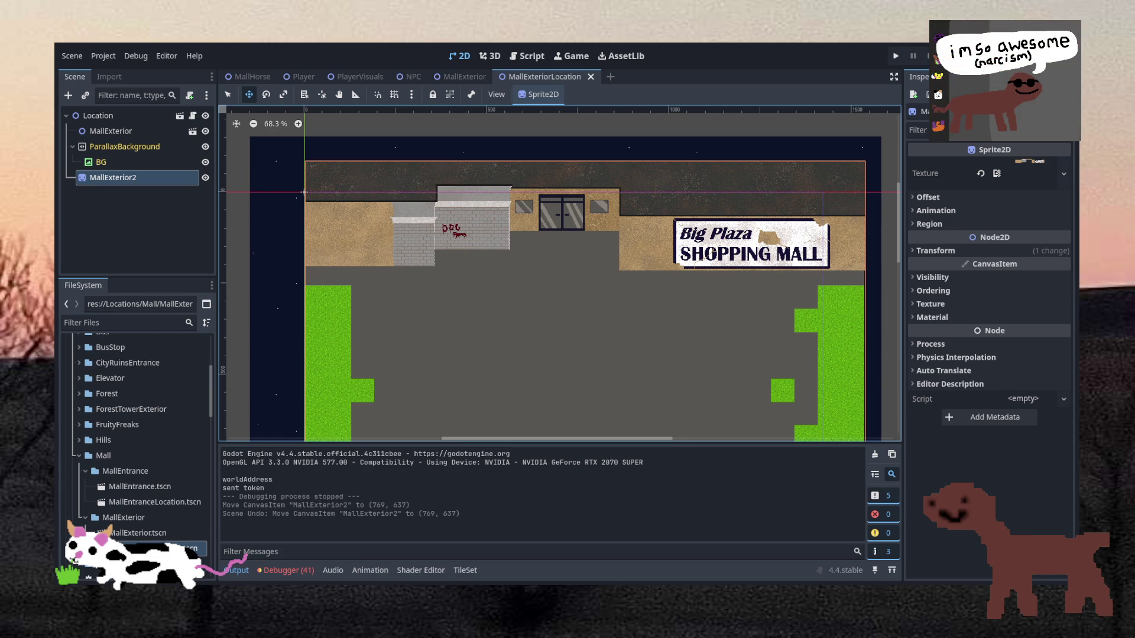
pyautogui.press('q')
pyautogui.click(482, 131)
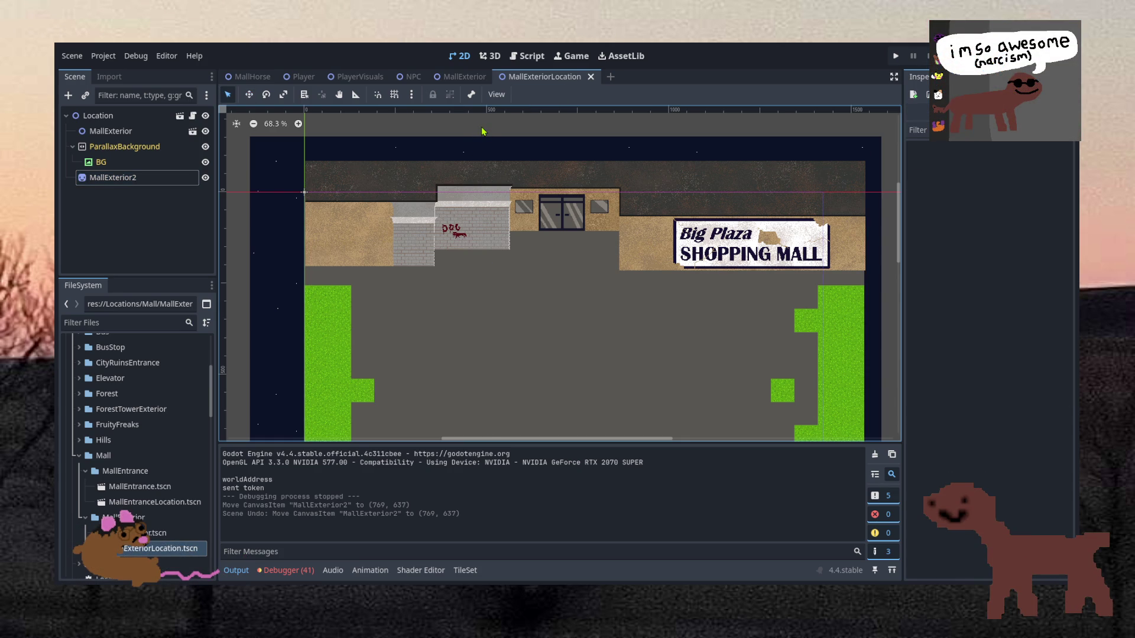
pyautogui.hotkey('ctrl', 's')
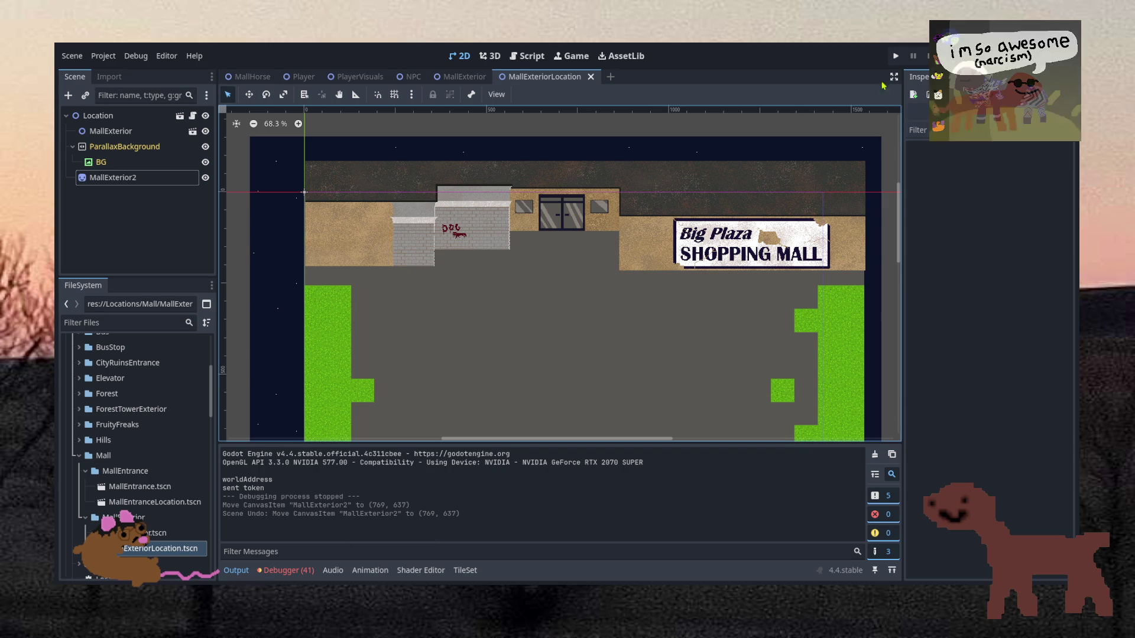
pyautogui.click(895, 55)
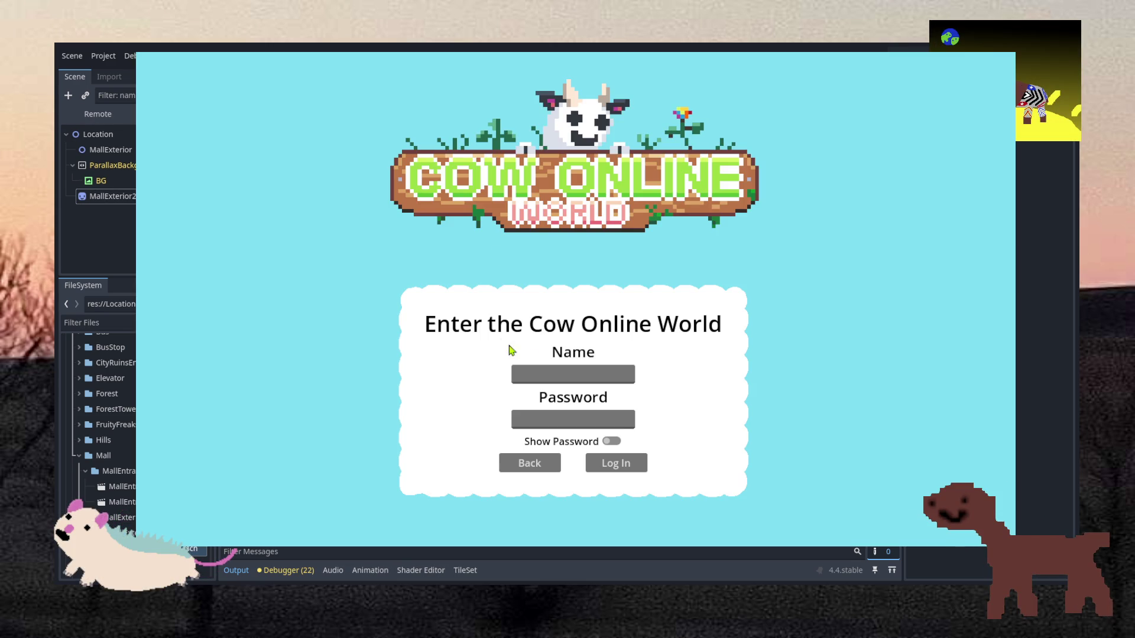
# Log in with the username and password and join Cow Online World 1 outside the mall.
pyautogui.write('be')
pyautogui.click(544, 414)
pyautogui.write('password')
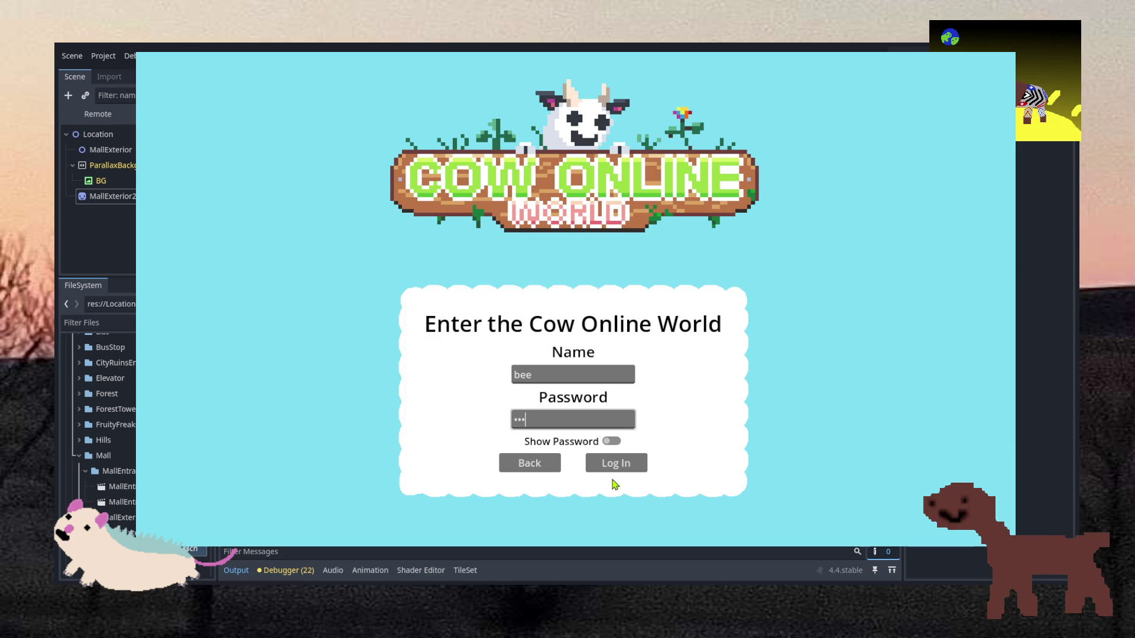
pyautogui.click(609, 463)
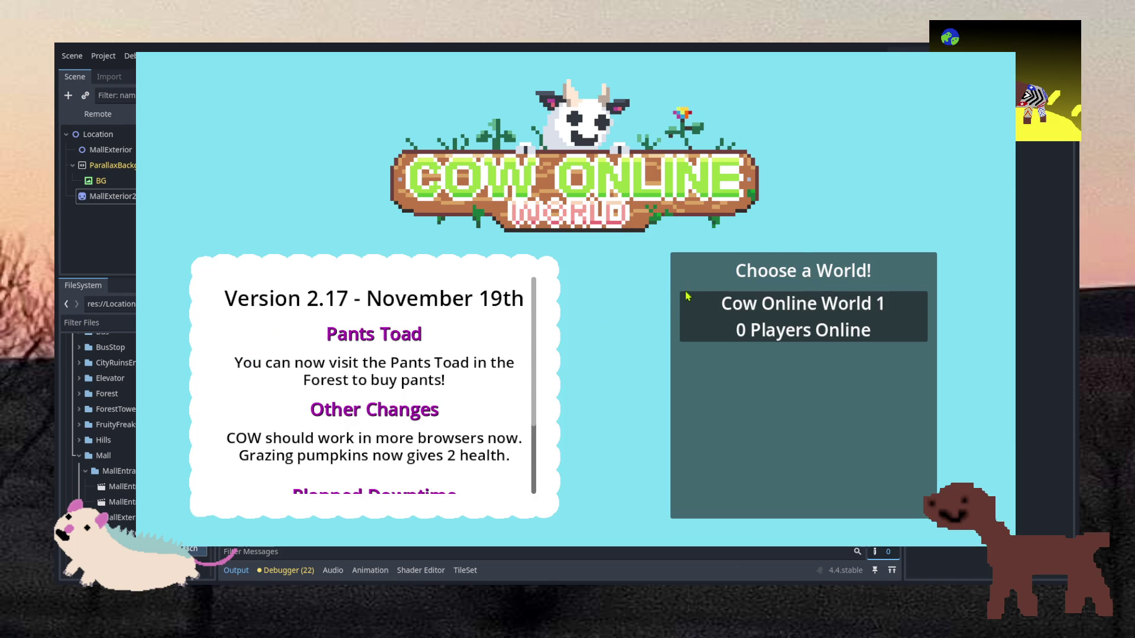
pyautogui.click(812, 308)
pyautogui.click(519, 397)
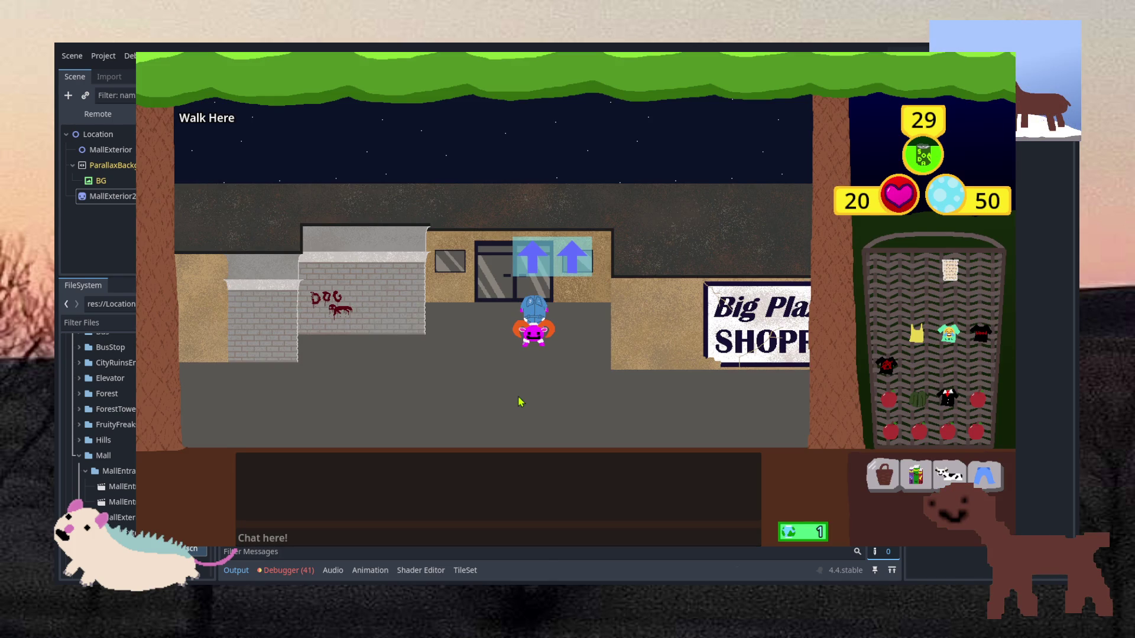
# Walk the player around the parking lot and over to the SHOPPING MALL sign.
pyautogui.click(357, 296)
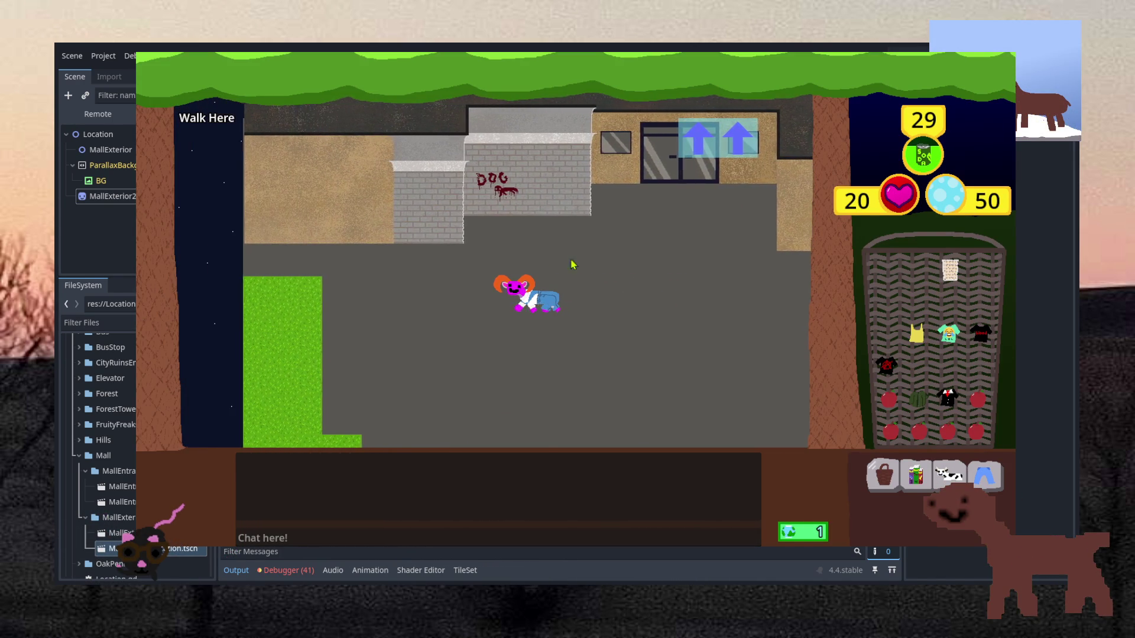
pyautogui.click(531, 431)
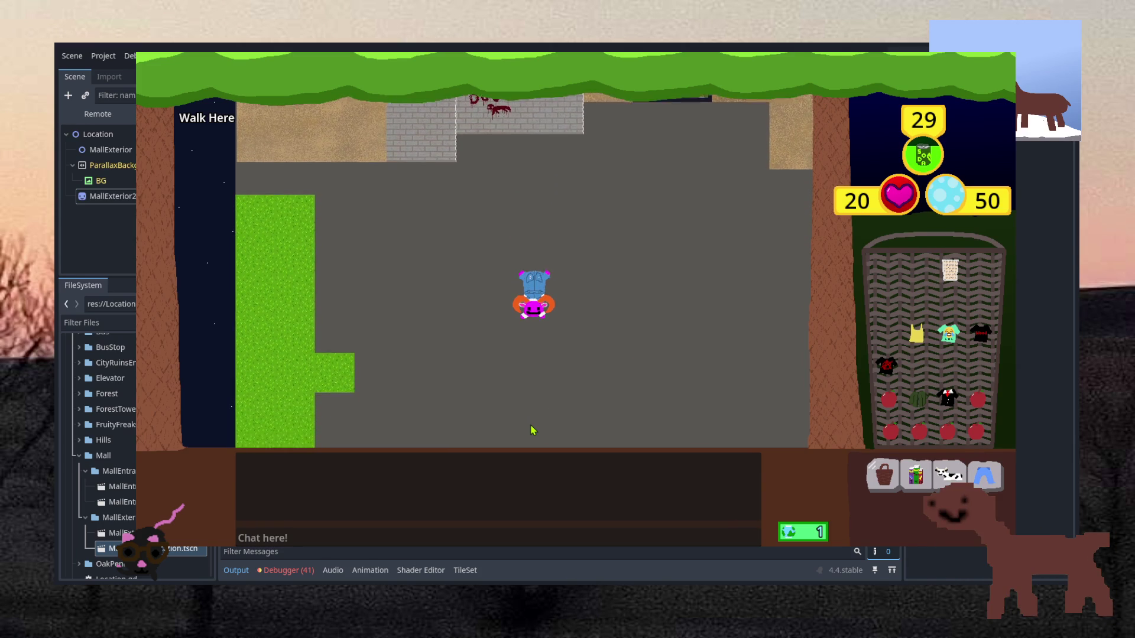
pyautogui.click(623, 318)
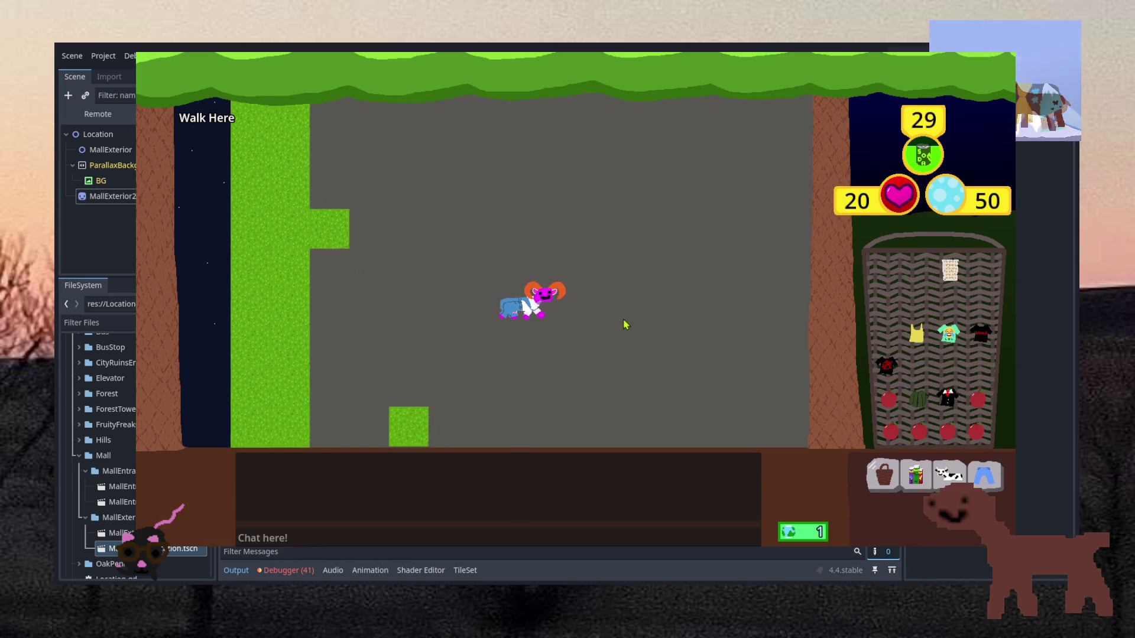
pyautogui.click(539, 170)
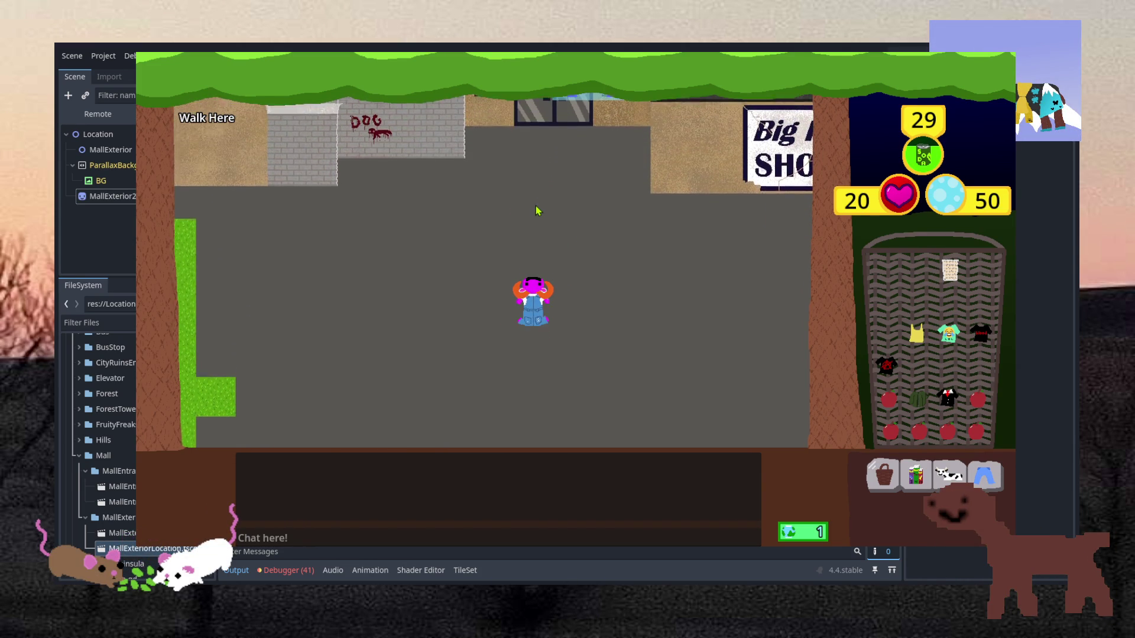
pyautogui.click(561, 272)
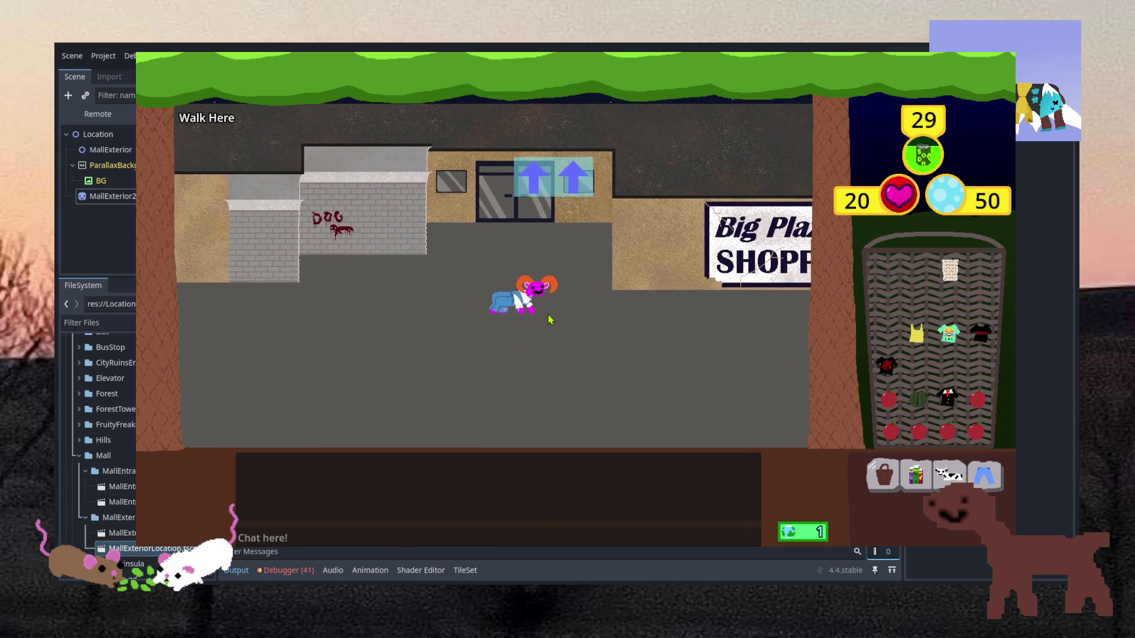
pyautogui.click(583, 315)
pyautogui.click(591, 312)
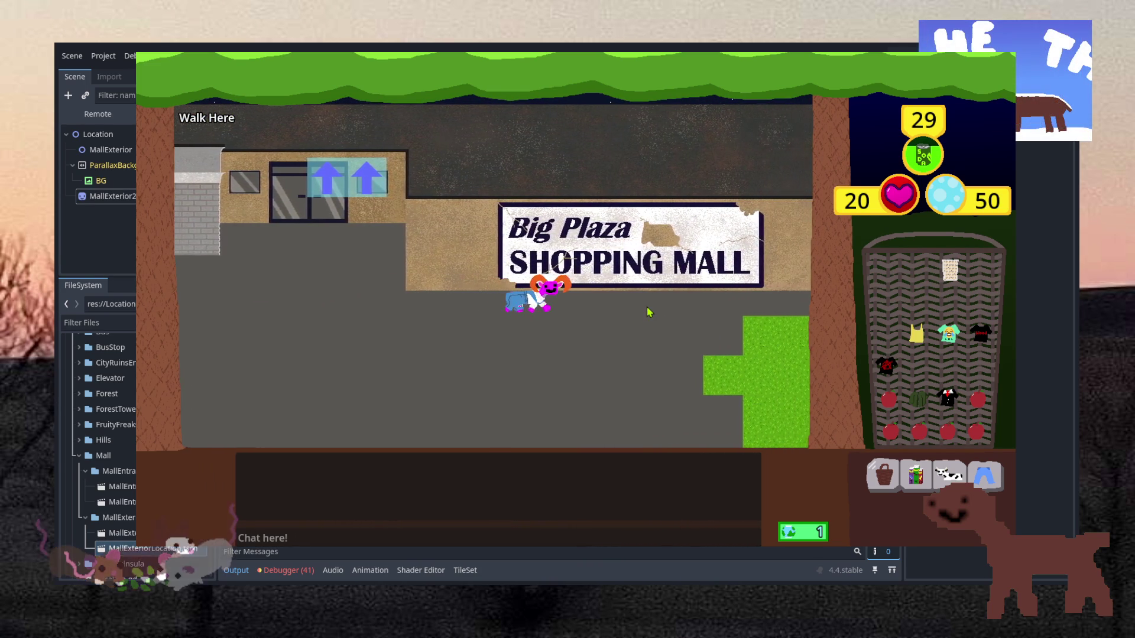
pyautogui.click(384, 311)
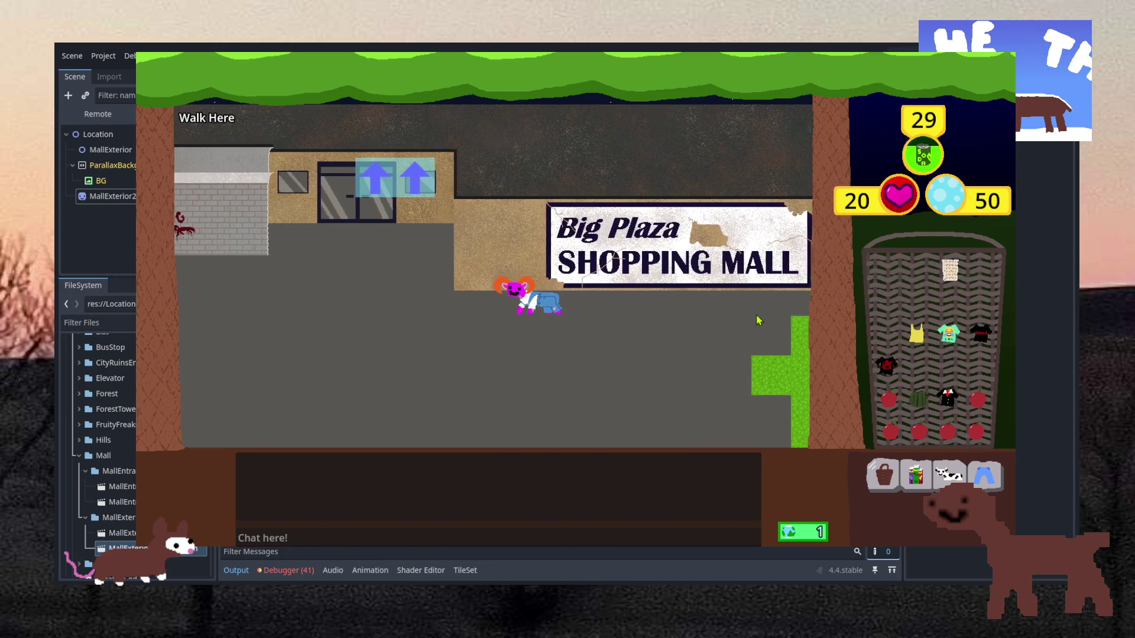
# Walk beneath the sign, back to the mall doors, then step down and left in front.
pyautogui.click(759, 320)
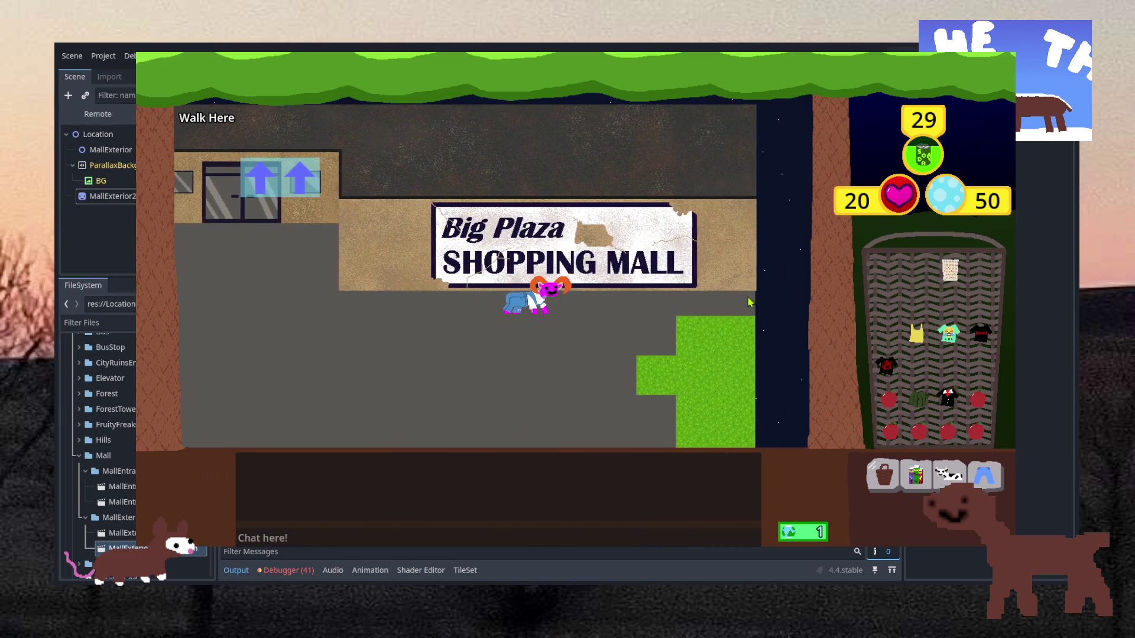
pyautogui.click(357, 312)
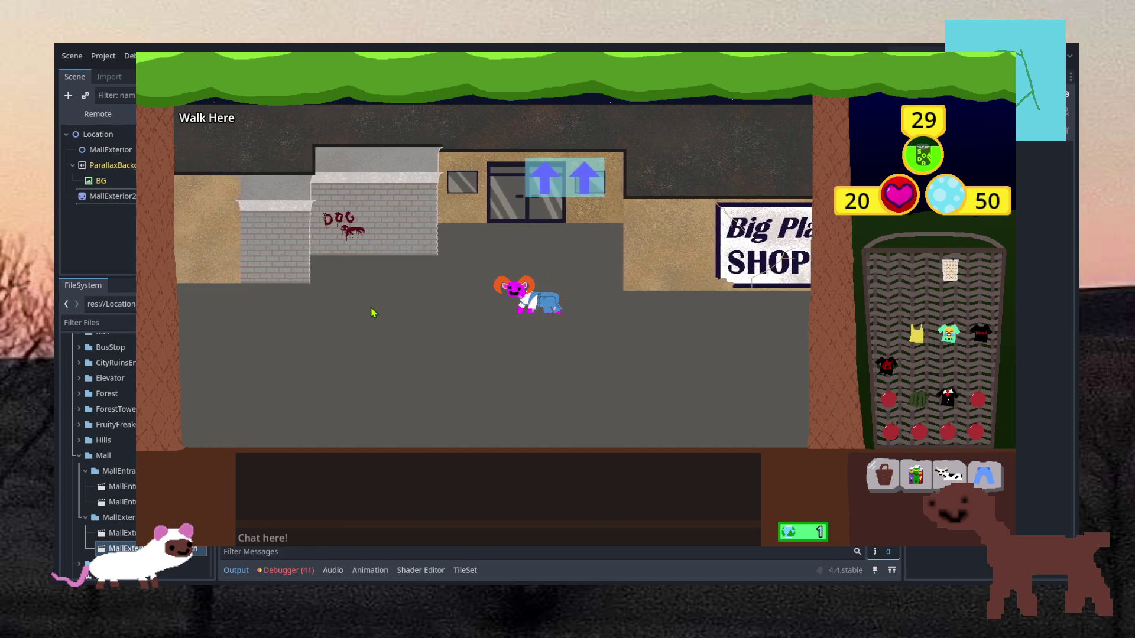
pyautogui.click(463, 298)
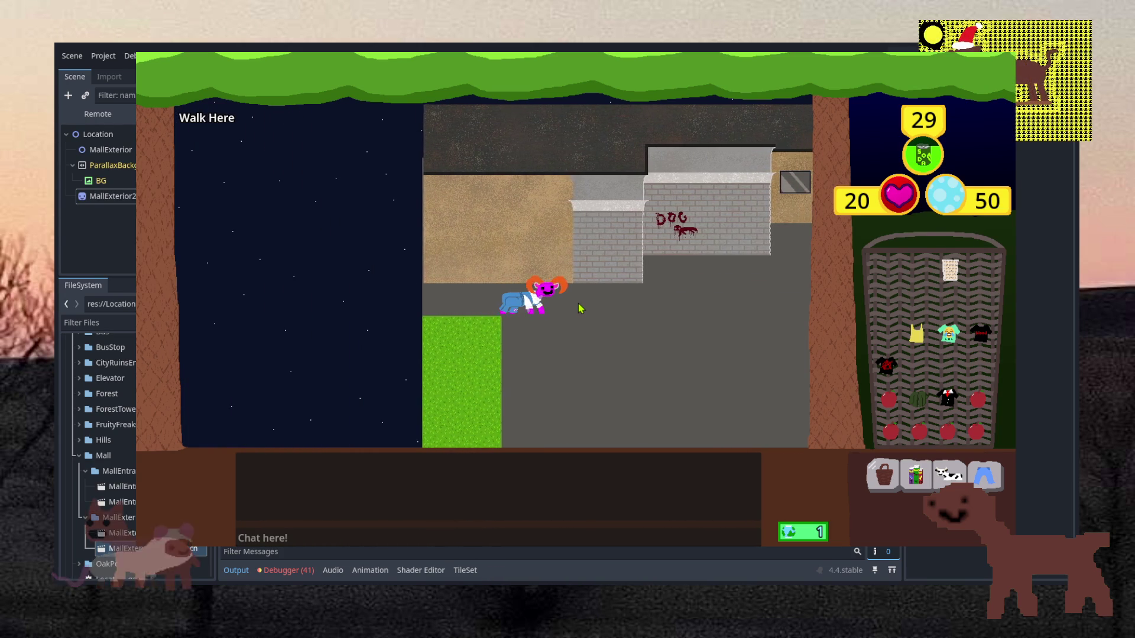
pyautogui.click(579, 307)
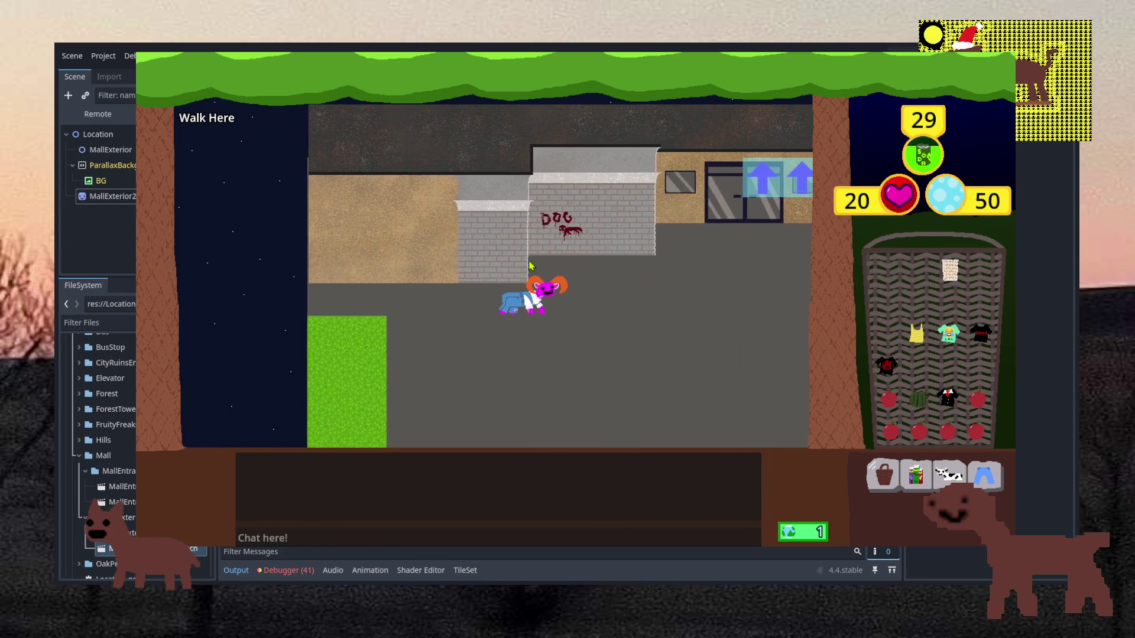
pyautogui.click(555, 273)
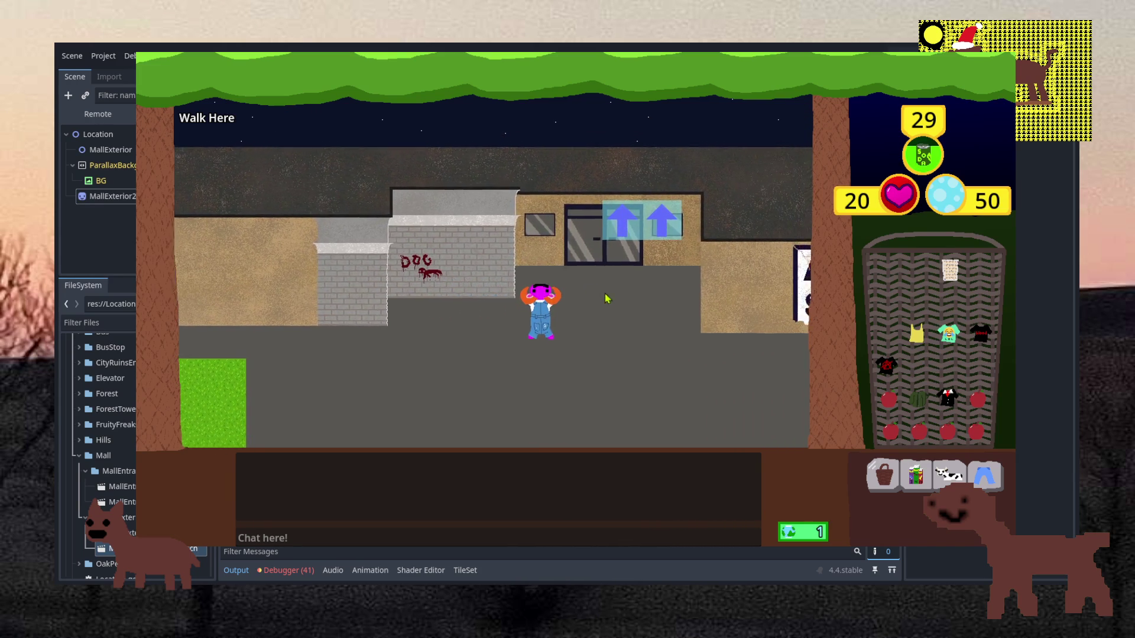
pyautogui.click(644, 315)
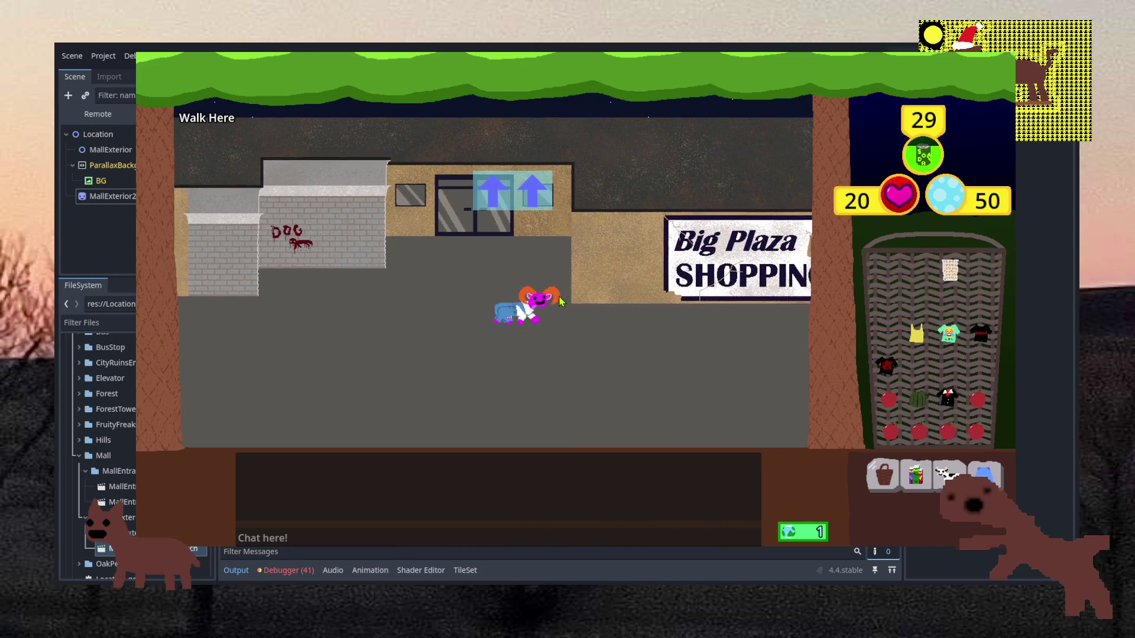
pyautogui.click(550, 254)
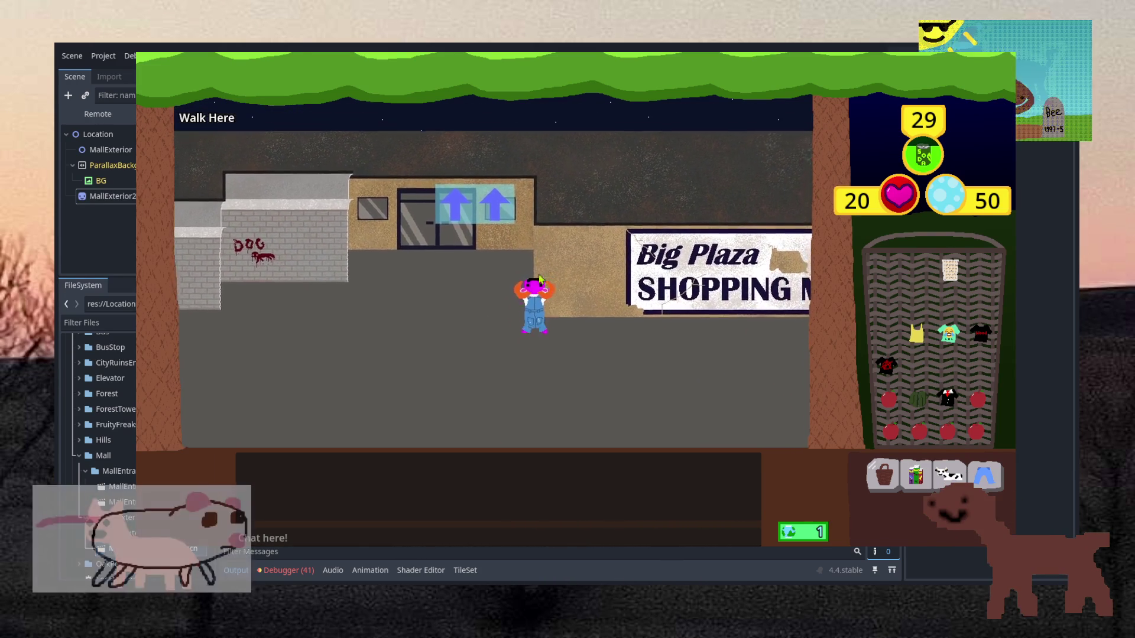
pyautogui.click(541, 314)
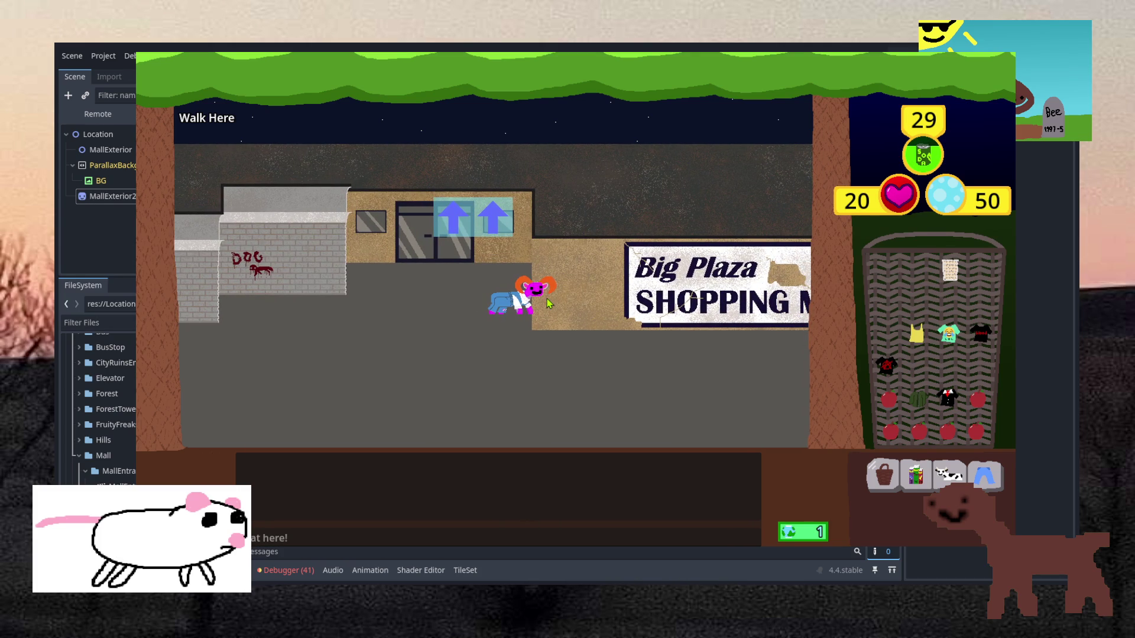
pyautogui.click(429, 309)
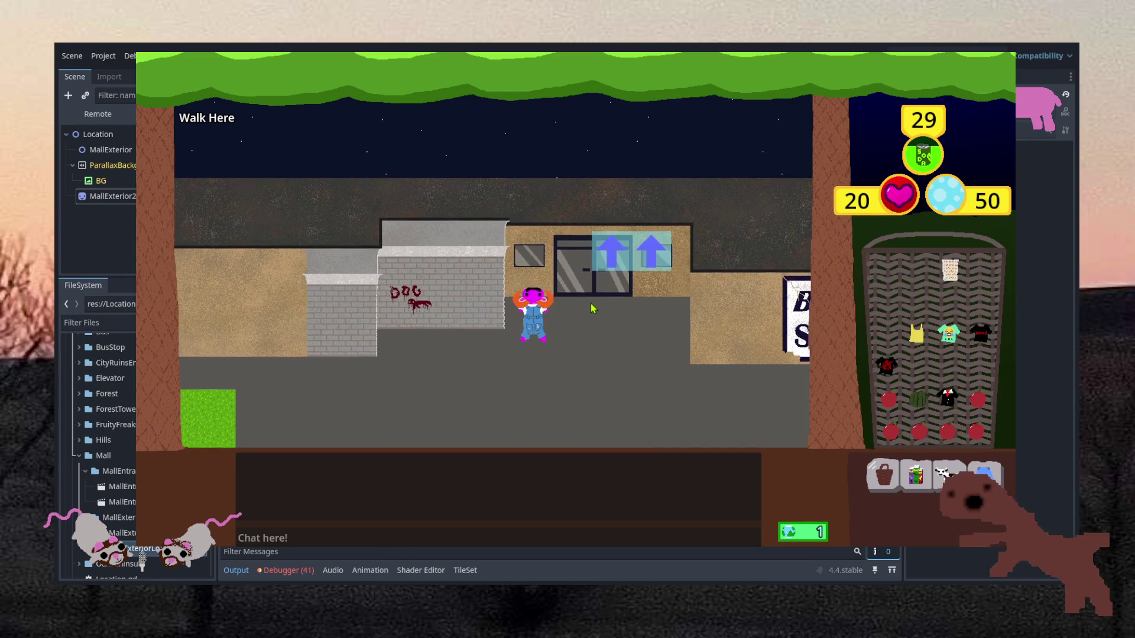
pyautogui.click(592, 308)
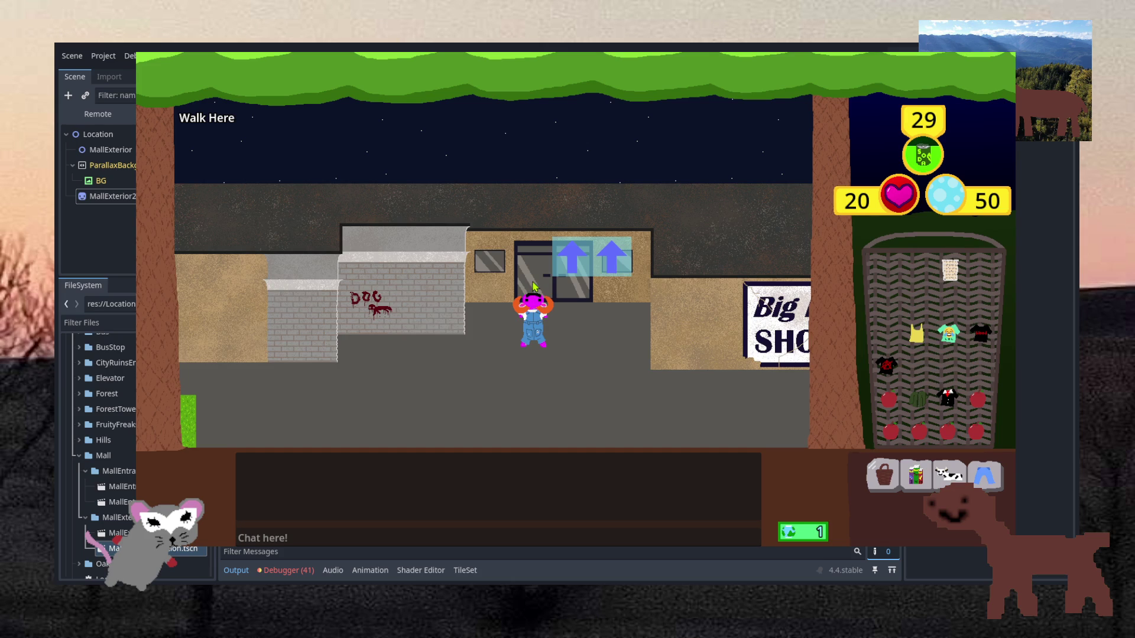
pyautogui.click(506, 325)
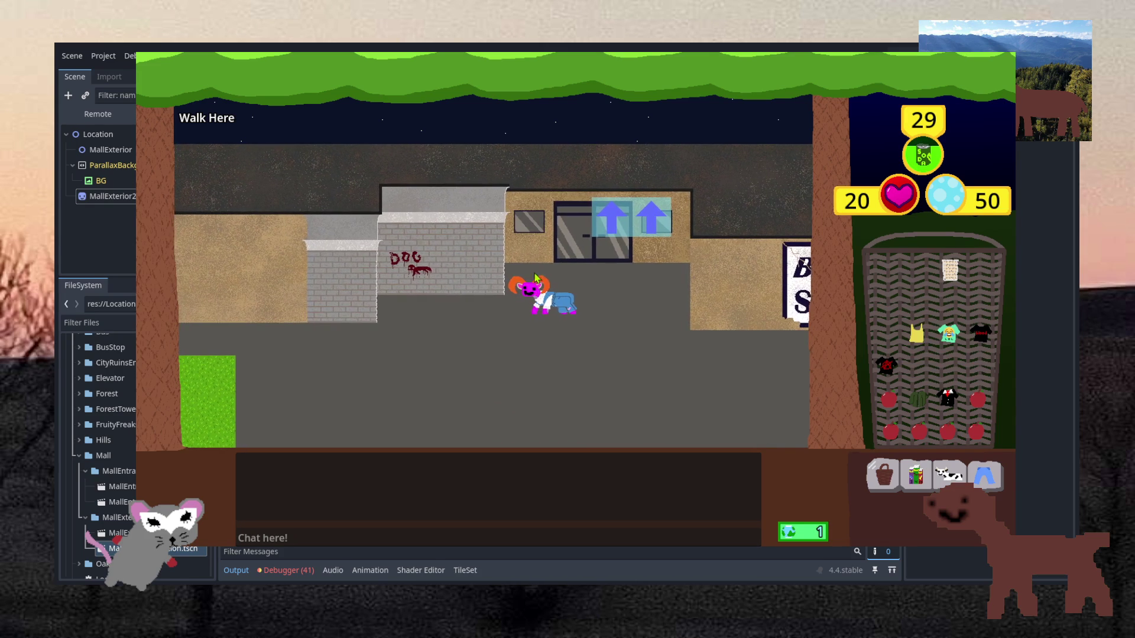
pyautogui.click(534, 276)
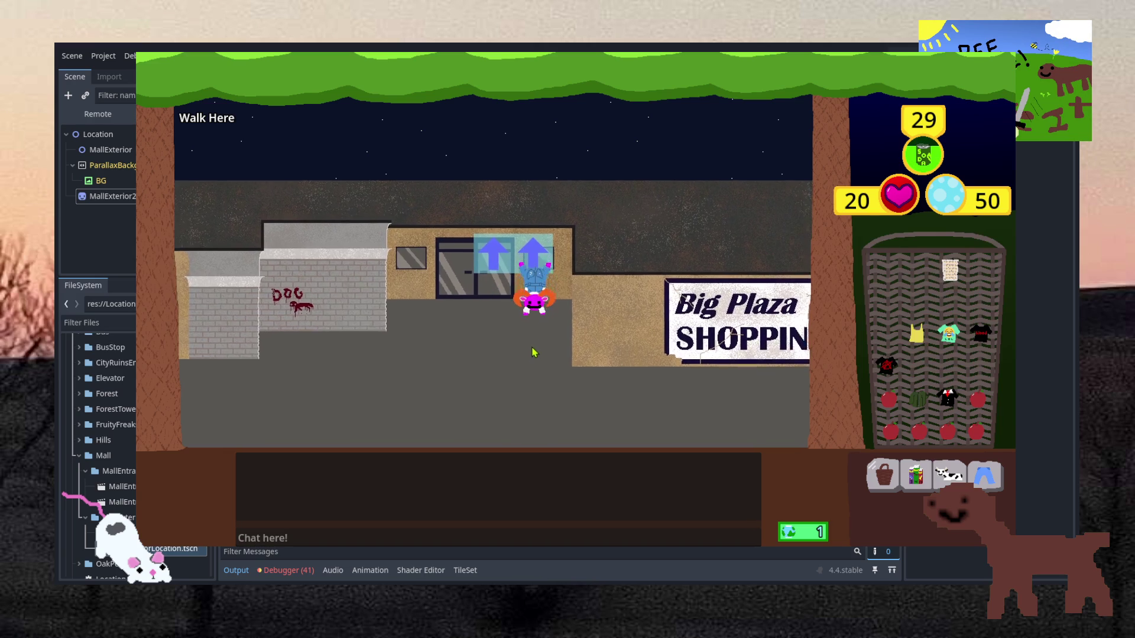
pyautogui.click(535, 351)
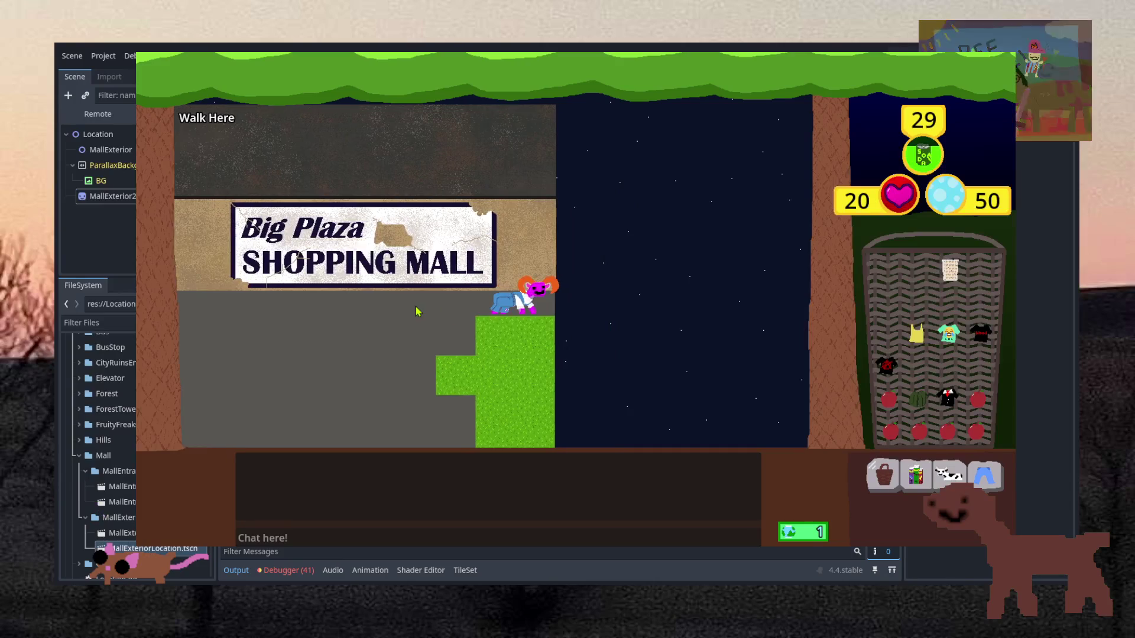
pyautogui.click(416, 311)
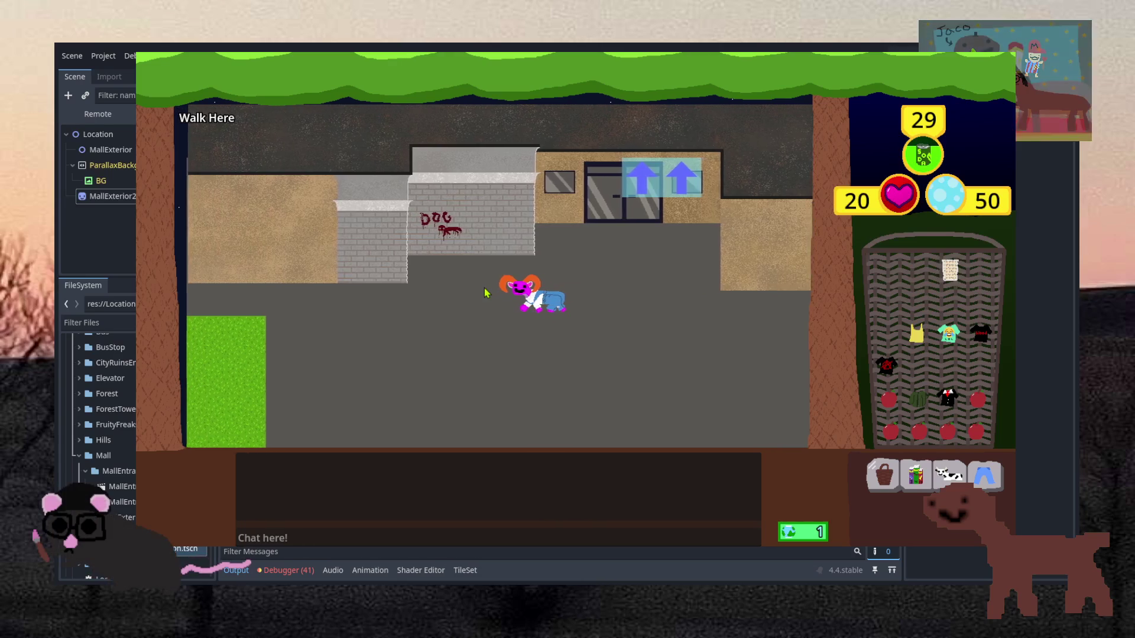
pyautogui.click(500, 299)
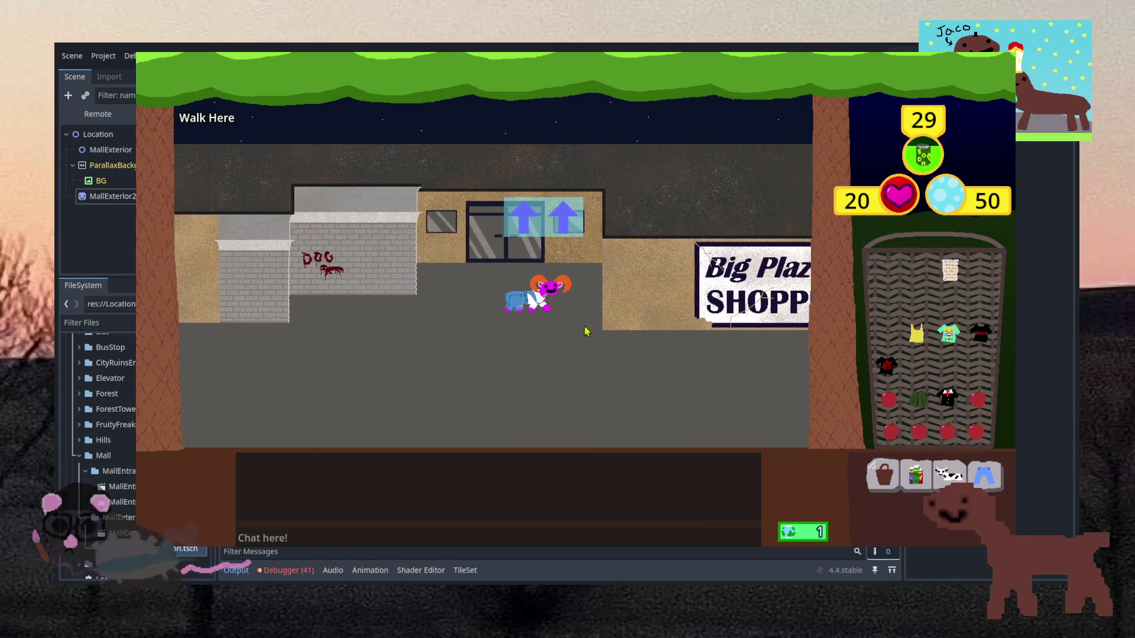
pyautogui.click(470, 311)
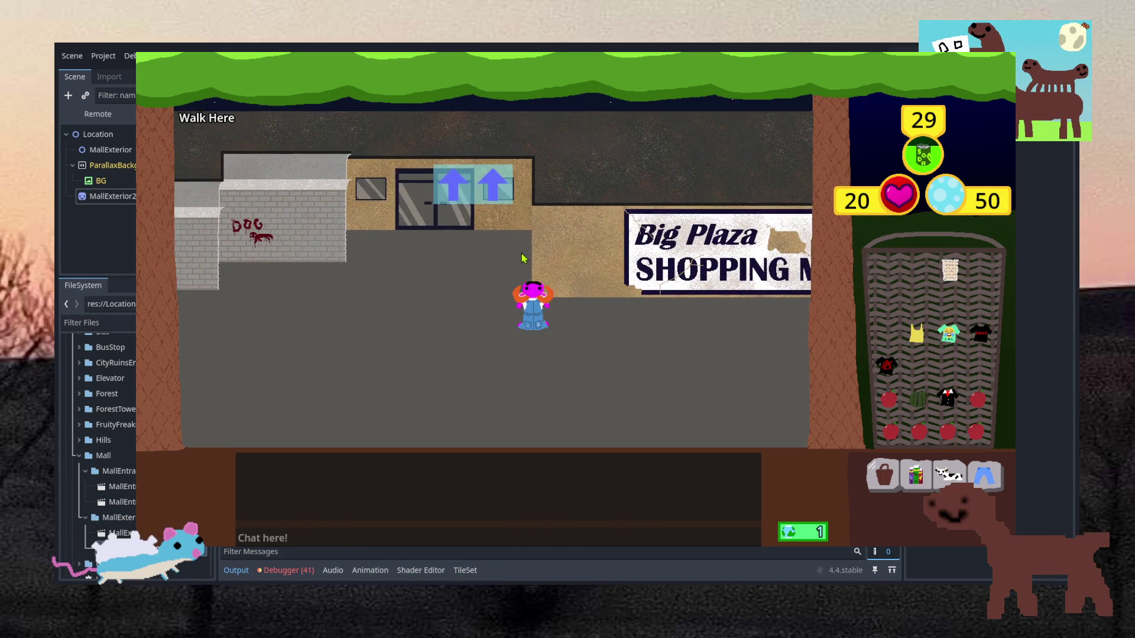
pyautogui.click(523, 258)
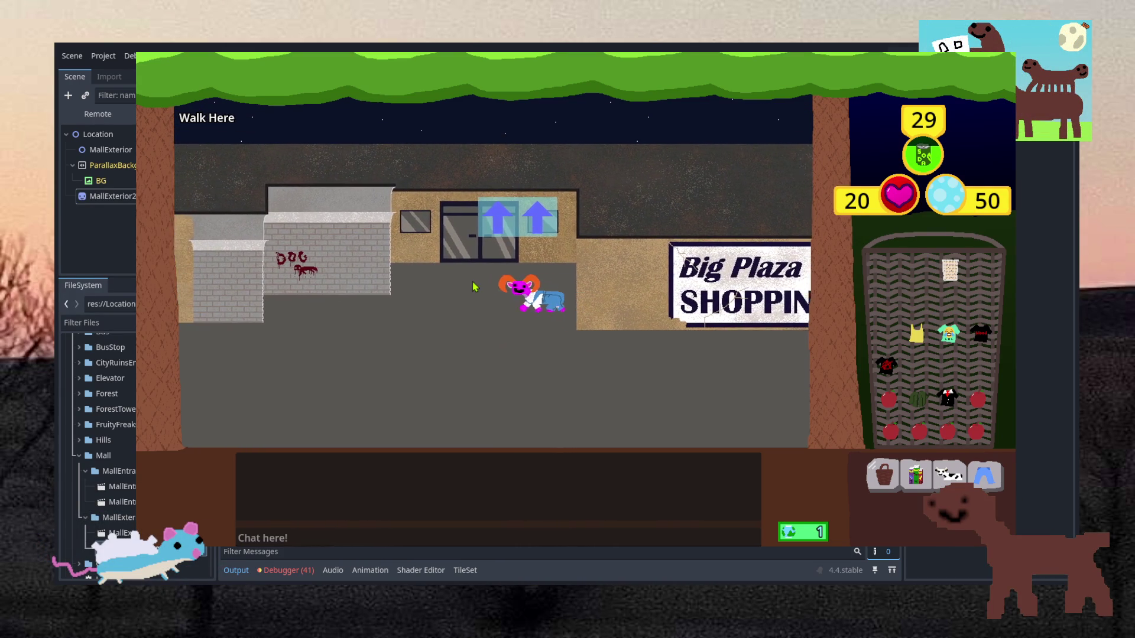